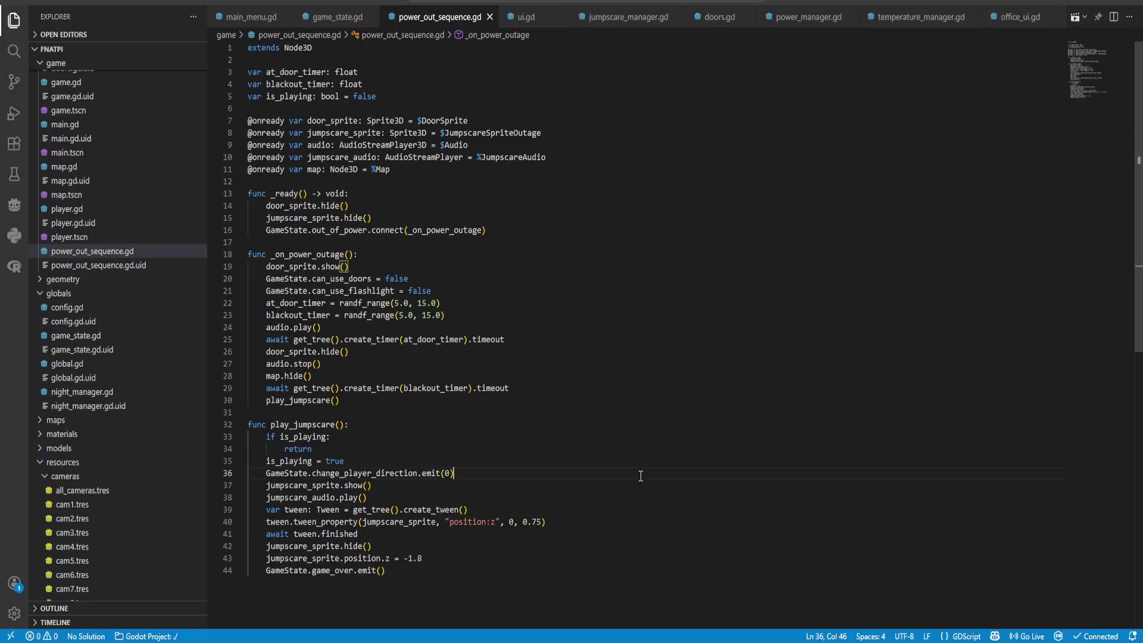
- Jump to the top of power_out_sequence.gd and switch back to the Godot editor
key(ctrl+Home)
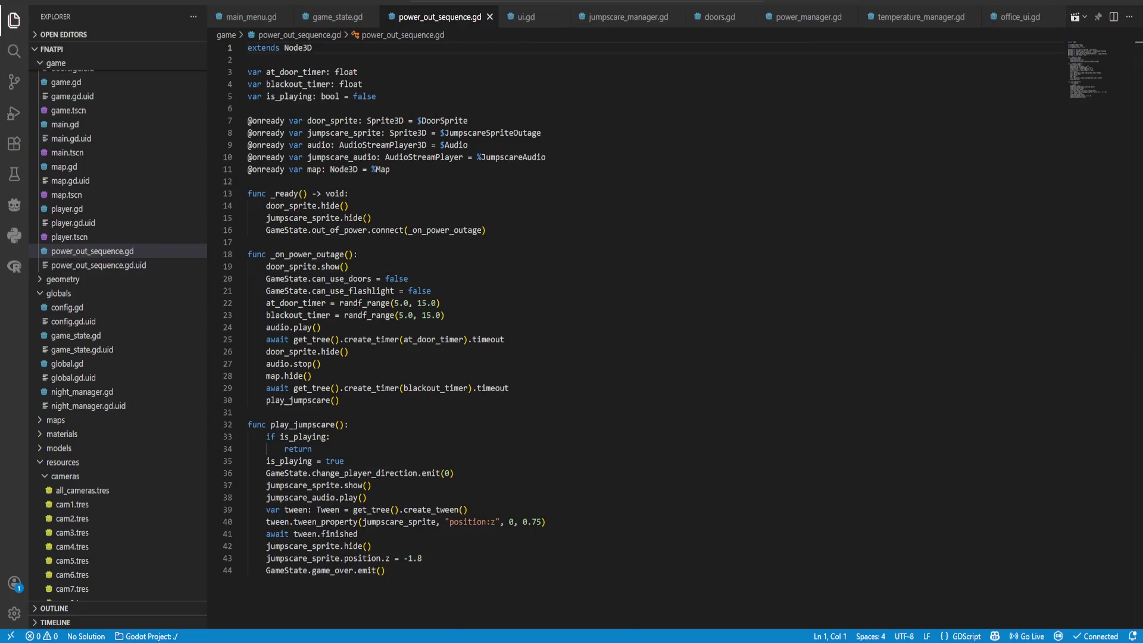
key(alt+Tab)
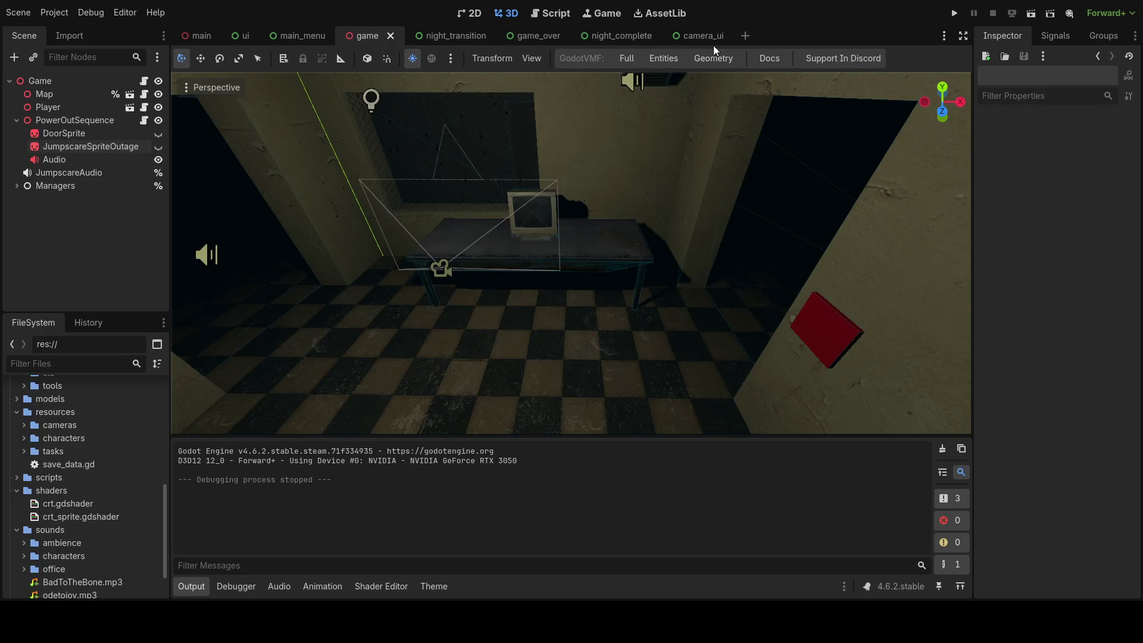
- Create a User Interface scene with its Control root renamed TulaDisabled, saved as tula_disabled.tscn
click(745, 35)
click(135, 148)
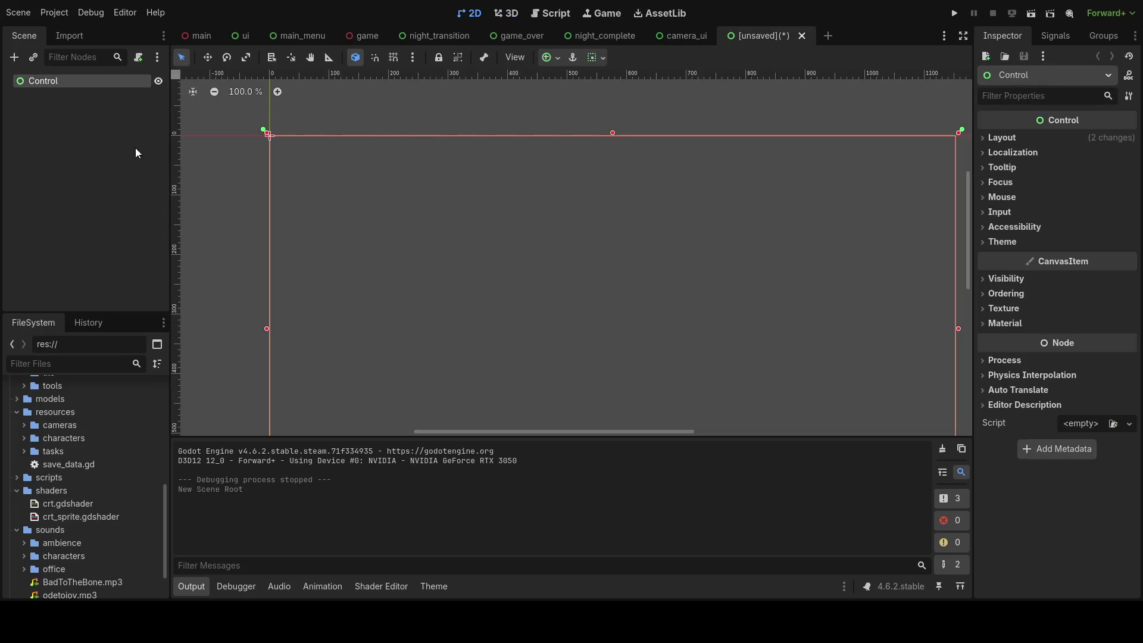
key(F2)
text(TulaDis)
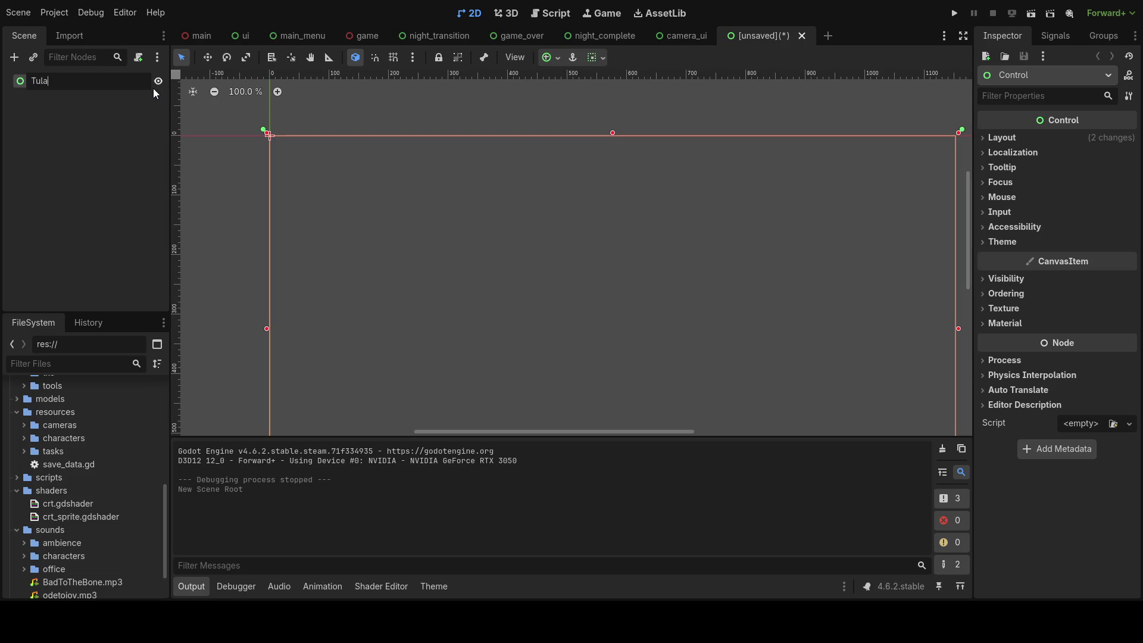
text(abled)
key(Return)
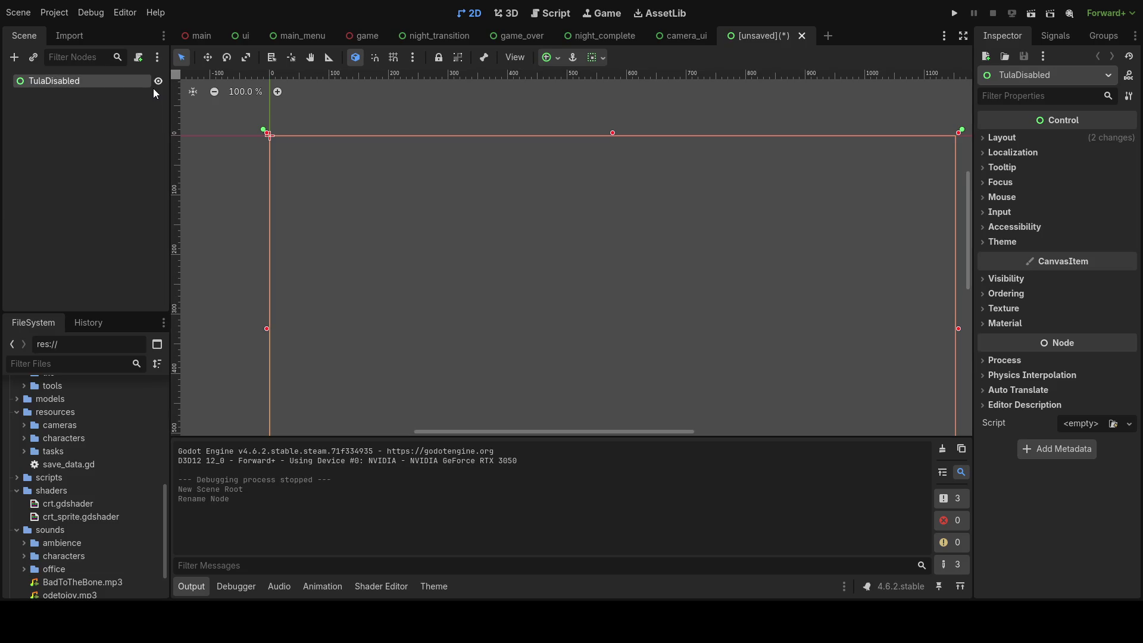
key(ctrl+s)
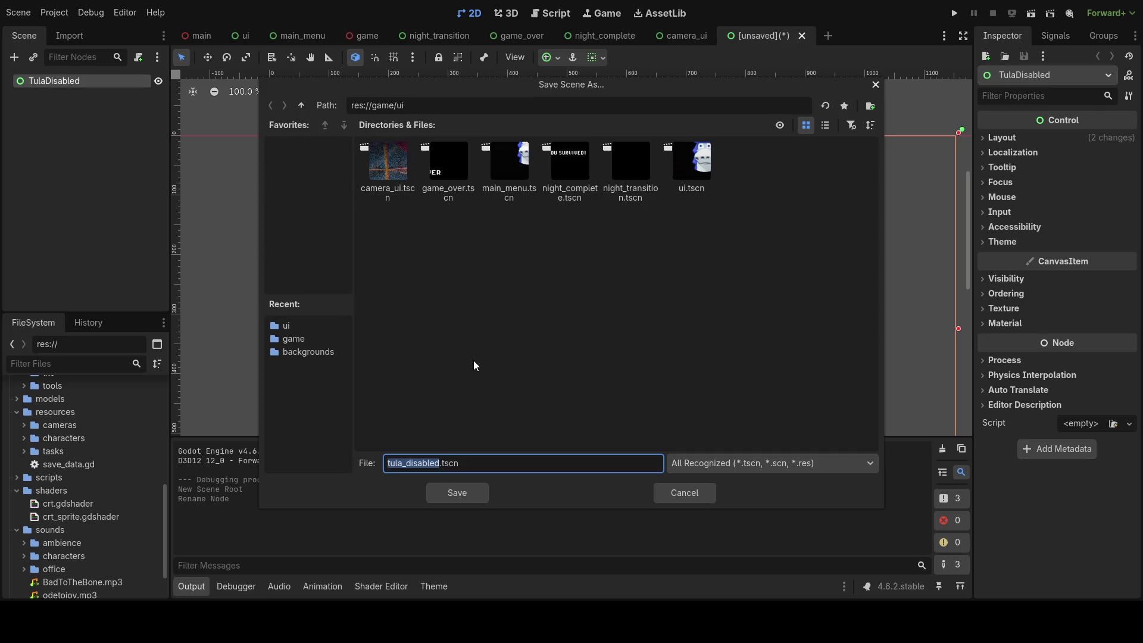
key(Return)
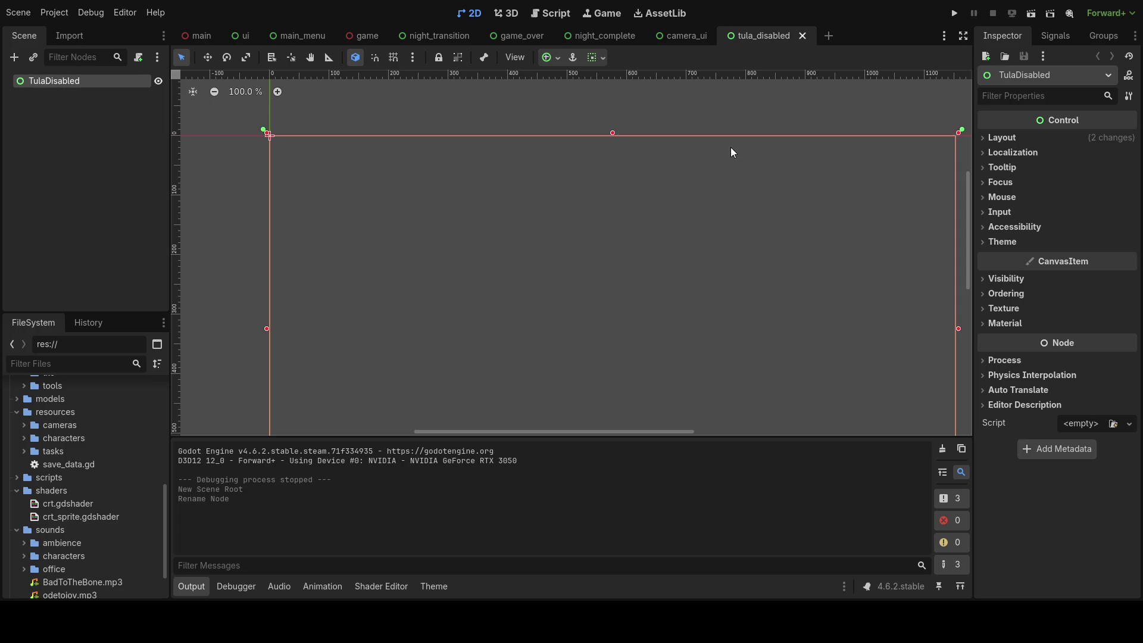
- Filter the FileSystem by 'disable' and close the tula_disabled tab to show camera_ui
click(71, 363)
text(d)
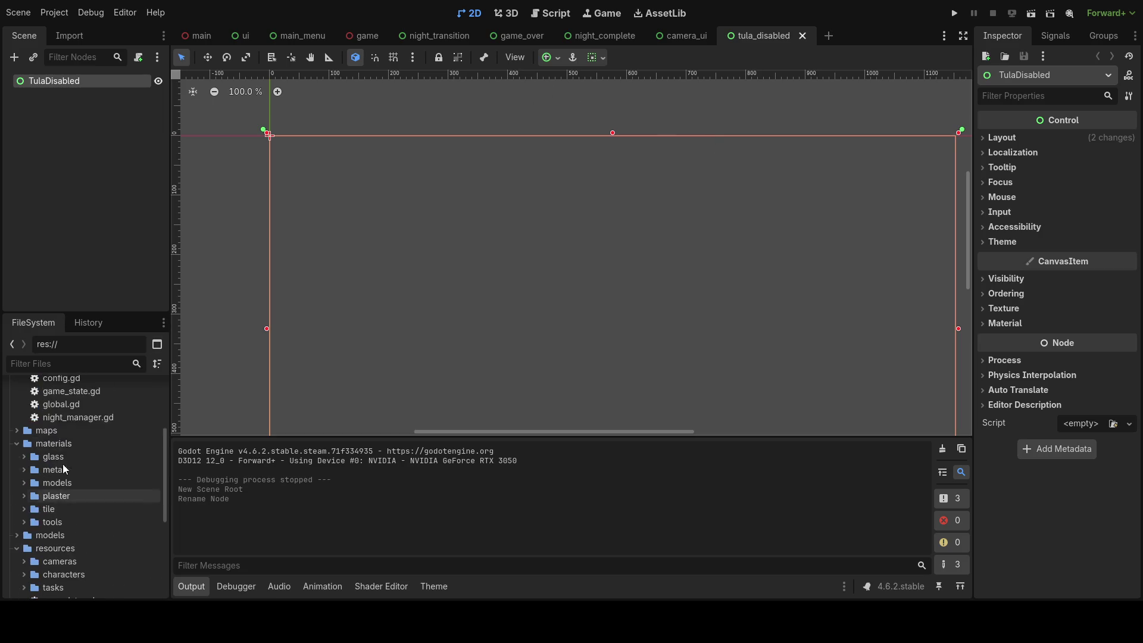
text(isable)
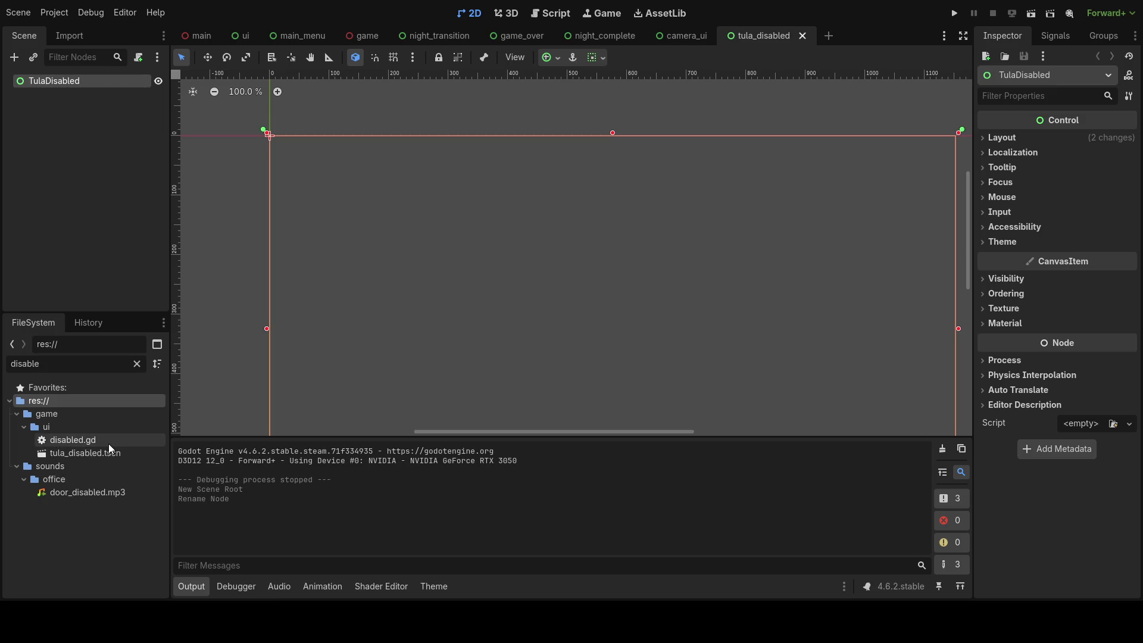
click(803, 35)
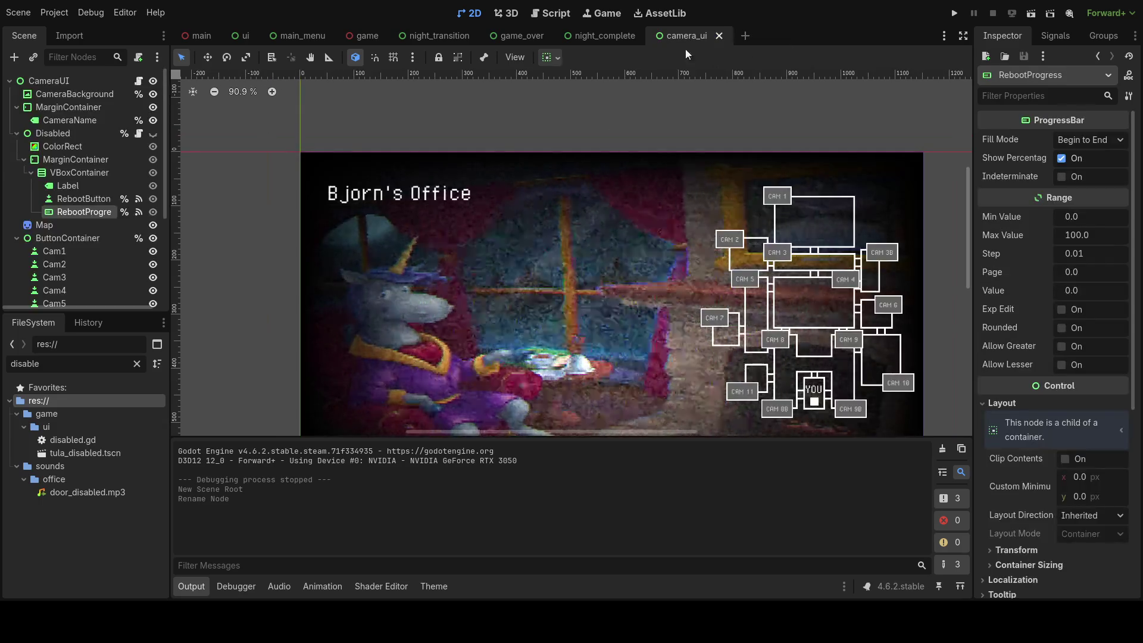
- Inspect camera_ui's Disabled overlay node, reopen tula_disabled.tscn, and open disabled.gd in VS Code
click(17, 133)
click(17, 133)
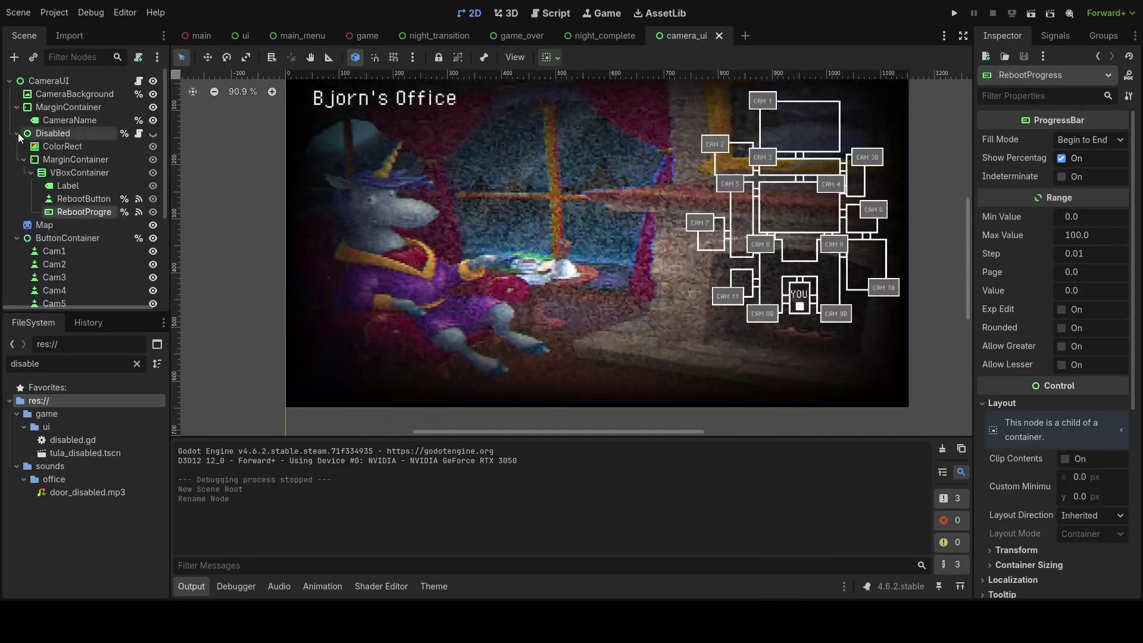
click(54, 135)
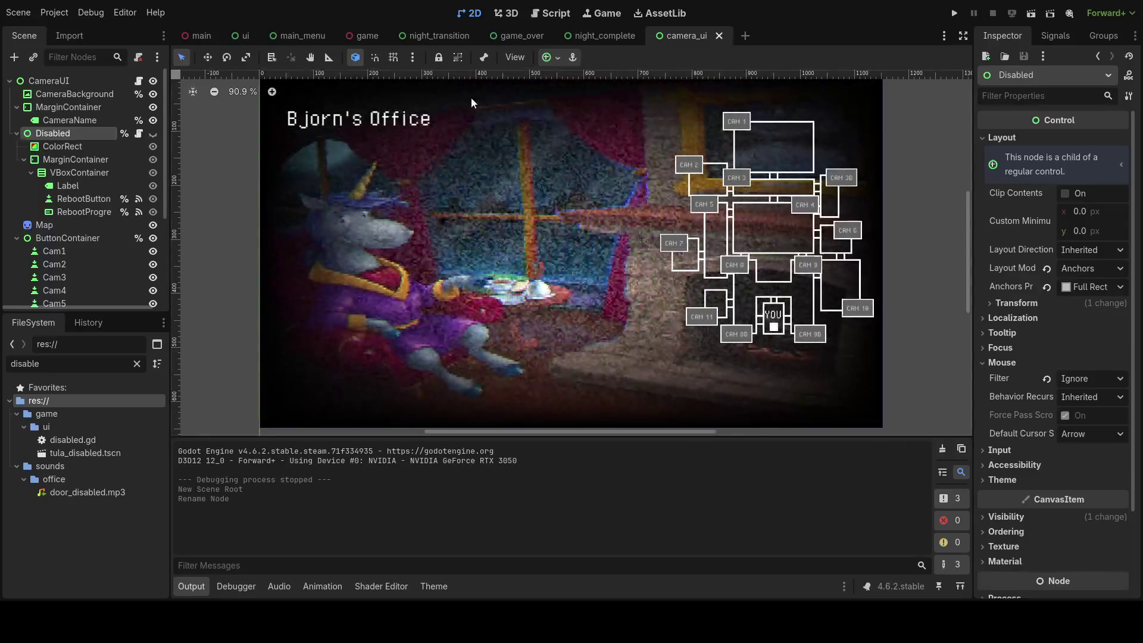
double_click(84, 450)
double_click(80, 437)
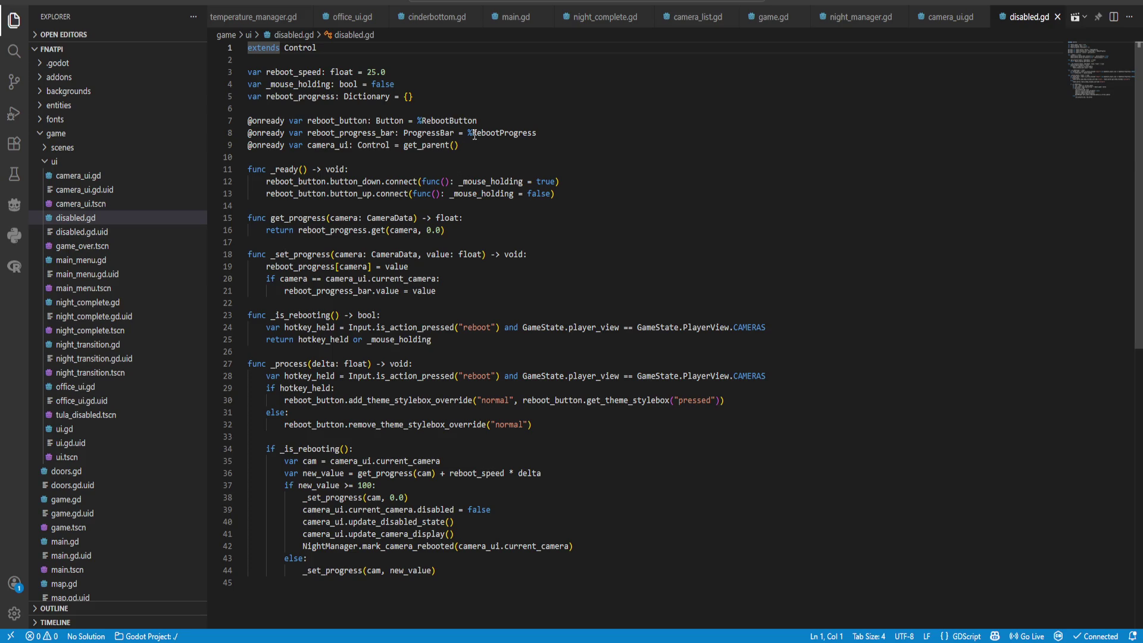
- Leave disabled.gd and return to the Godot editor showing tula_disabled
key(alt+Tab)
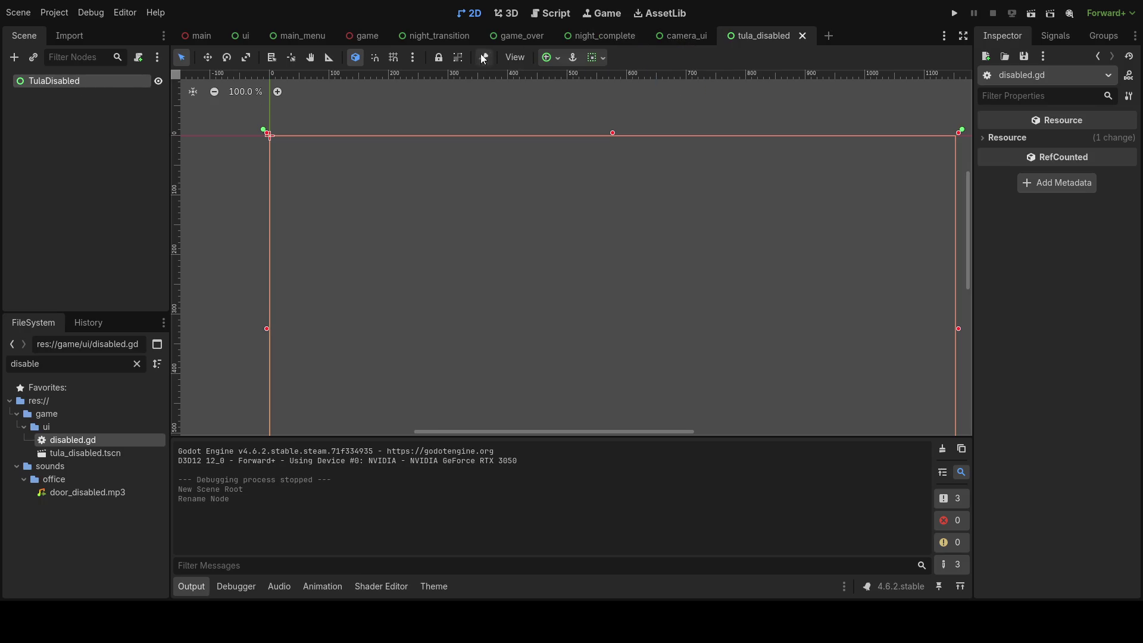
- Copy camera_ui's ColorRect and MarginContainer and paste them under TulaDisabled
click(679, 37)
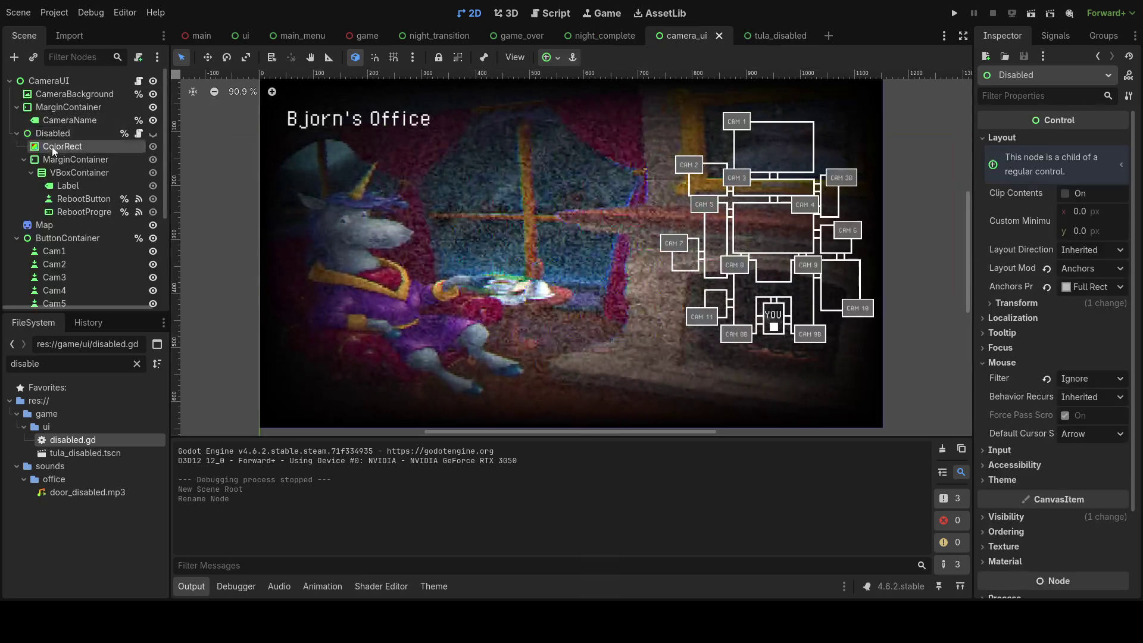
click(53, 147)
shift+click(75, 160)
key(ctrl+c)
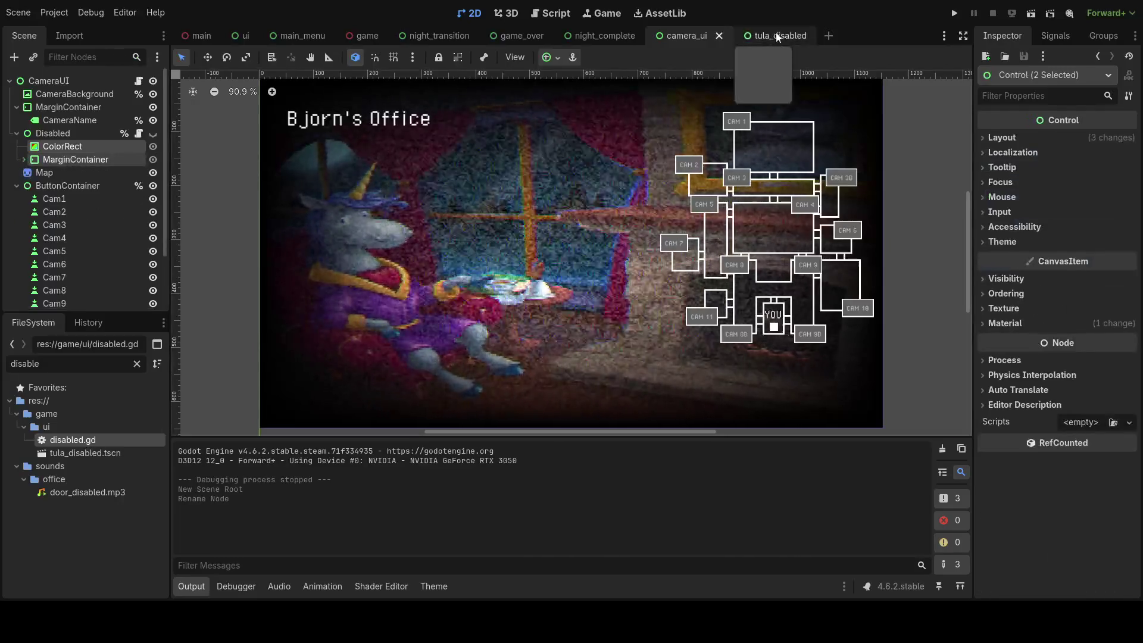
click(780, 36)
click(54, 81)
key(ctrl+v)
- Delete the pasted RebootButton and RebootProgress nodes and save the scene
click(95, 198)
scroll(465, 200, down, 2)
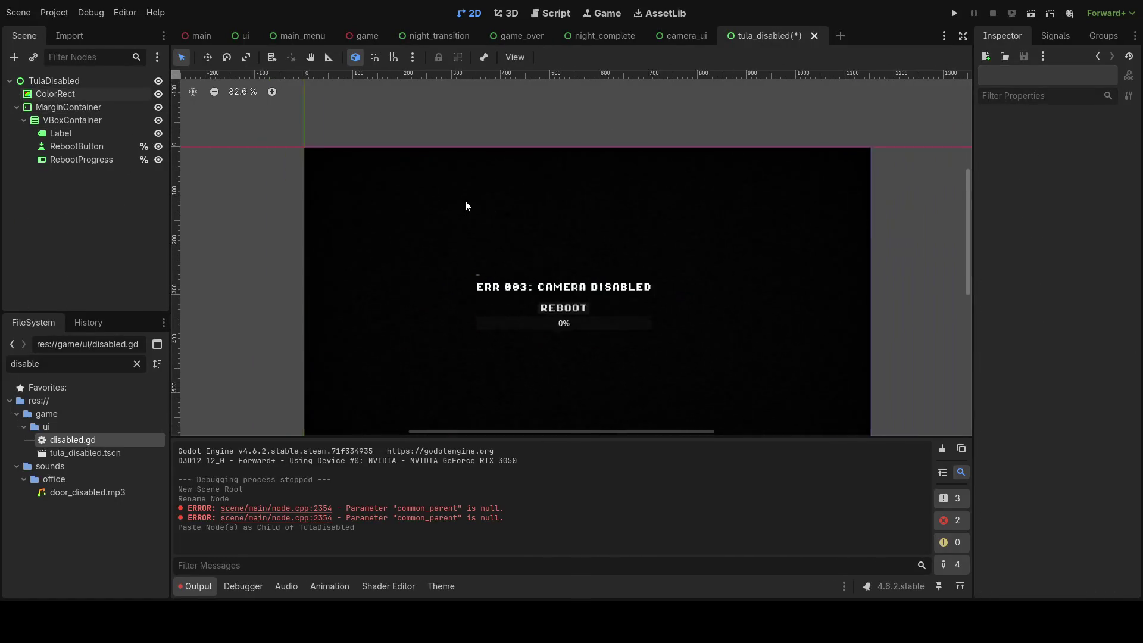
scroll(447, 216, up, 4)
click(90, 147)
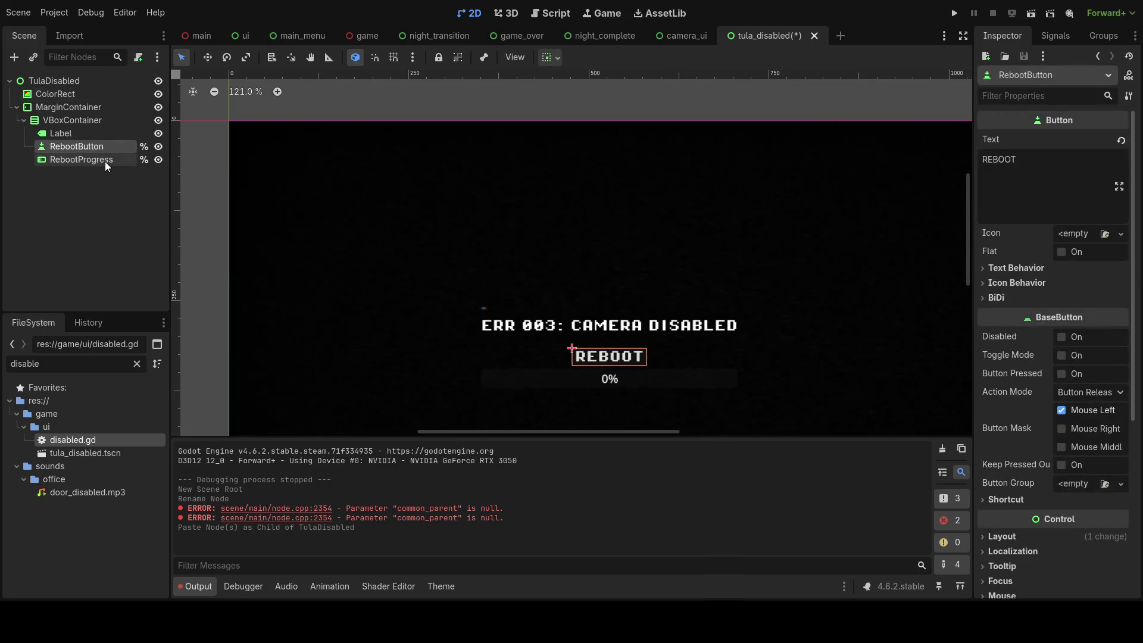
shift+click(104, 161)
key(Delete)
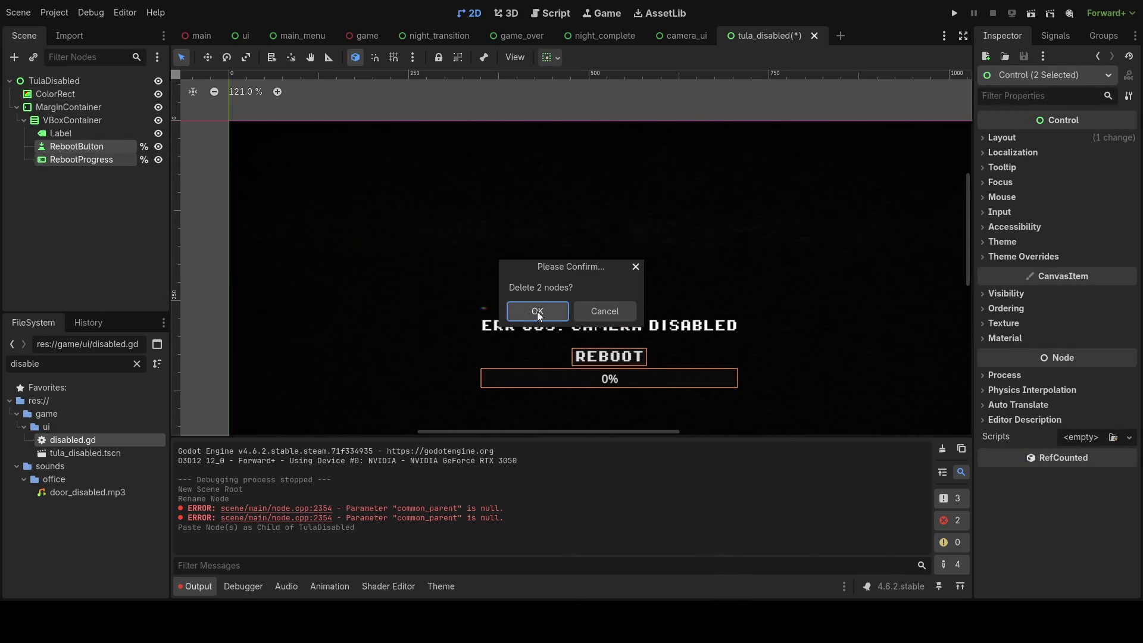
click(537, 311)
key(ctrl+s)
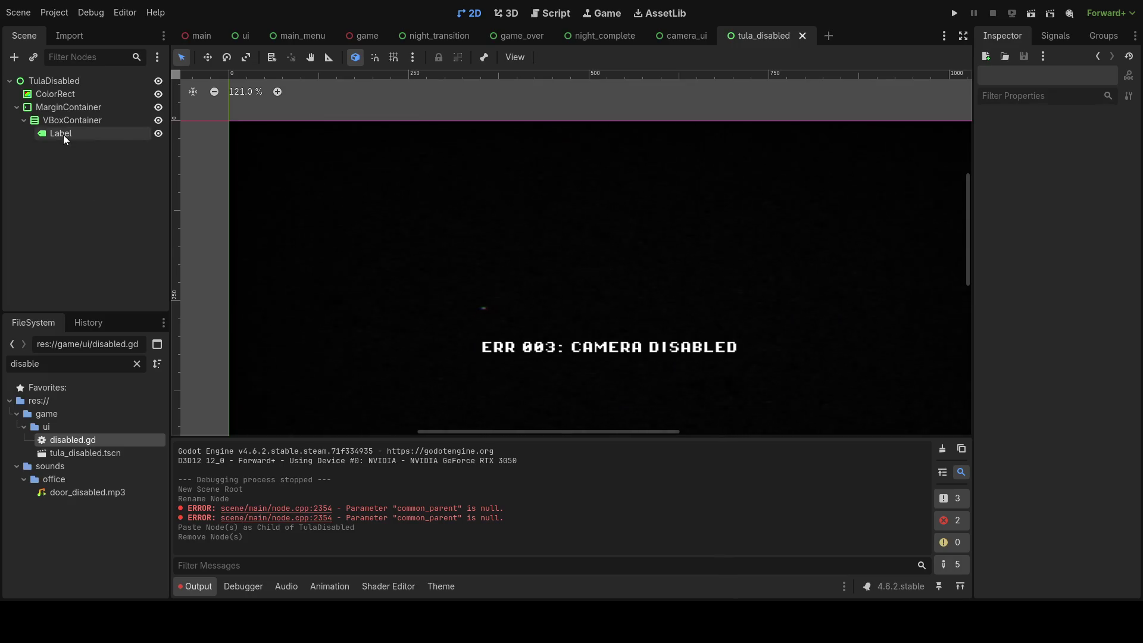
- Erase the Label's error text and move the Label directly under TulaDisabled after ColorRect
click(66, 135)
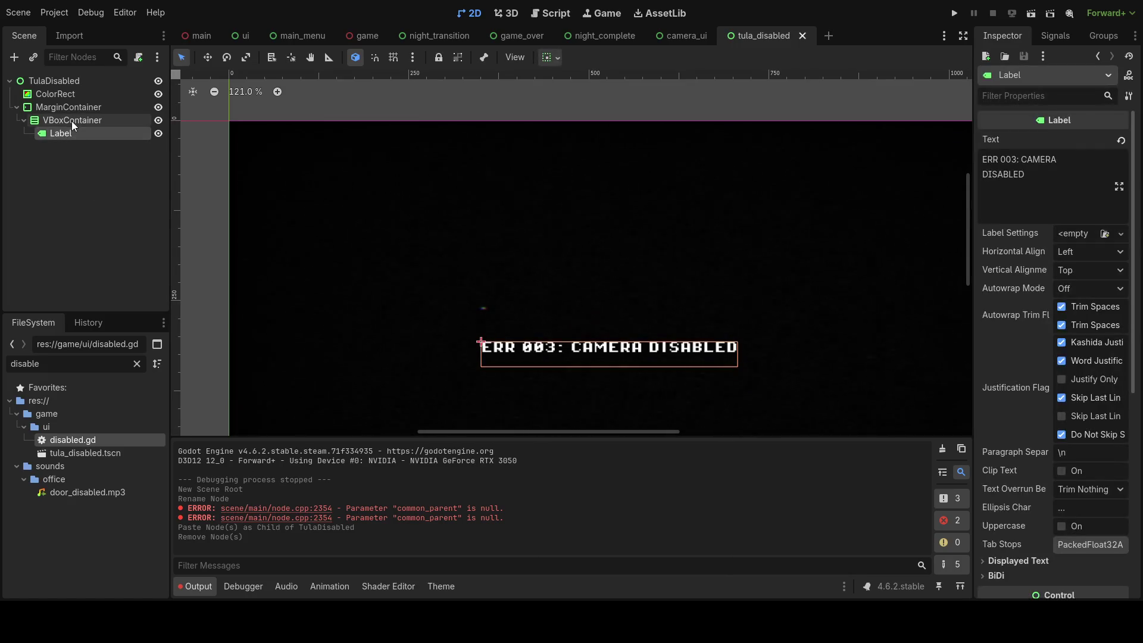
drag(1045, 179, 921, 156)
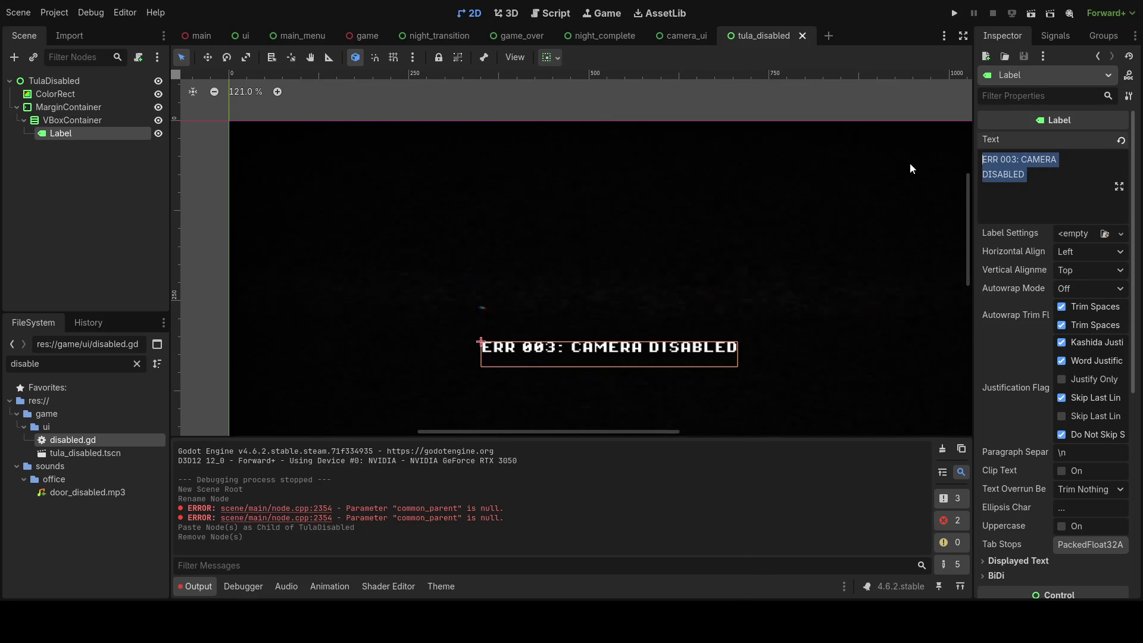
key(BackSpace)
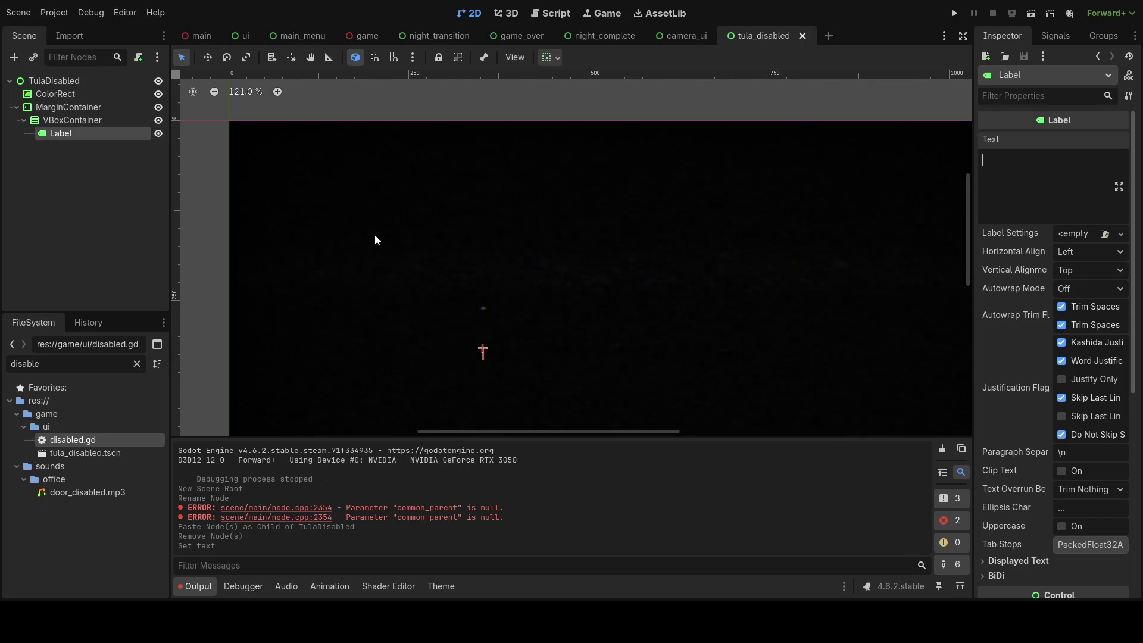
click(67, 119)
drag(72, 132, 69, 101)
- Delete the MarginContainer and the Label, leaving only ColorRect under TulaDisabled
click(72, 122)
key(Delete)
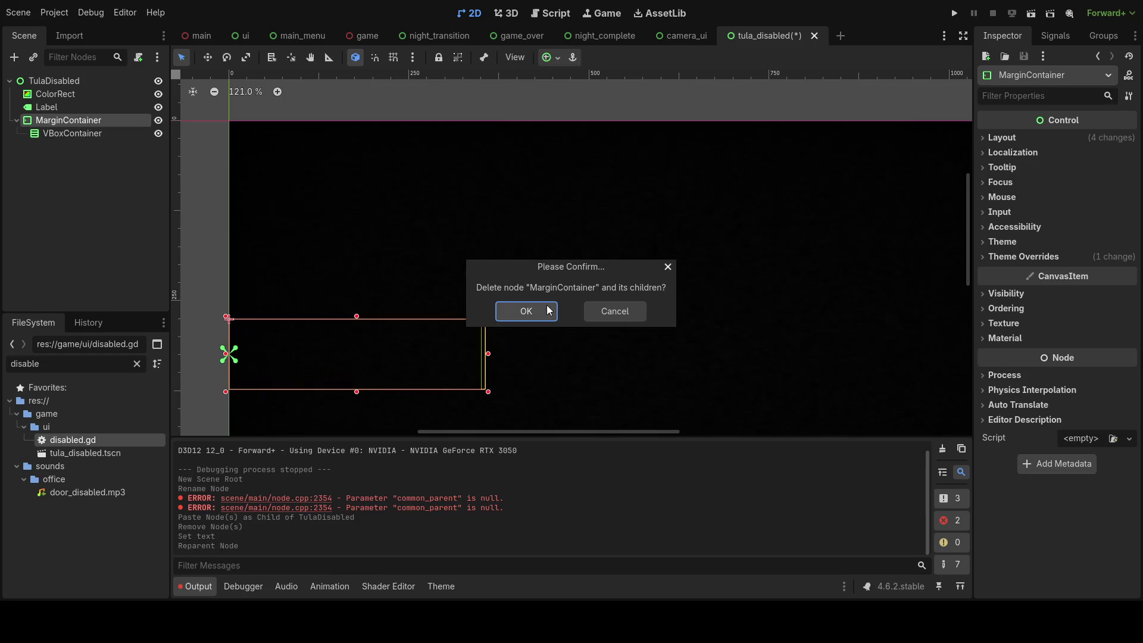
click(526, 310)
click(64, 112)
key(Delete)
click(543, 309)
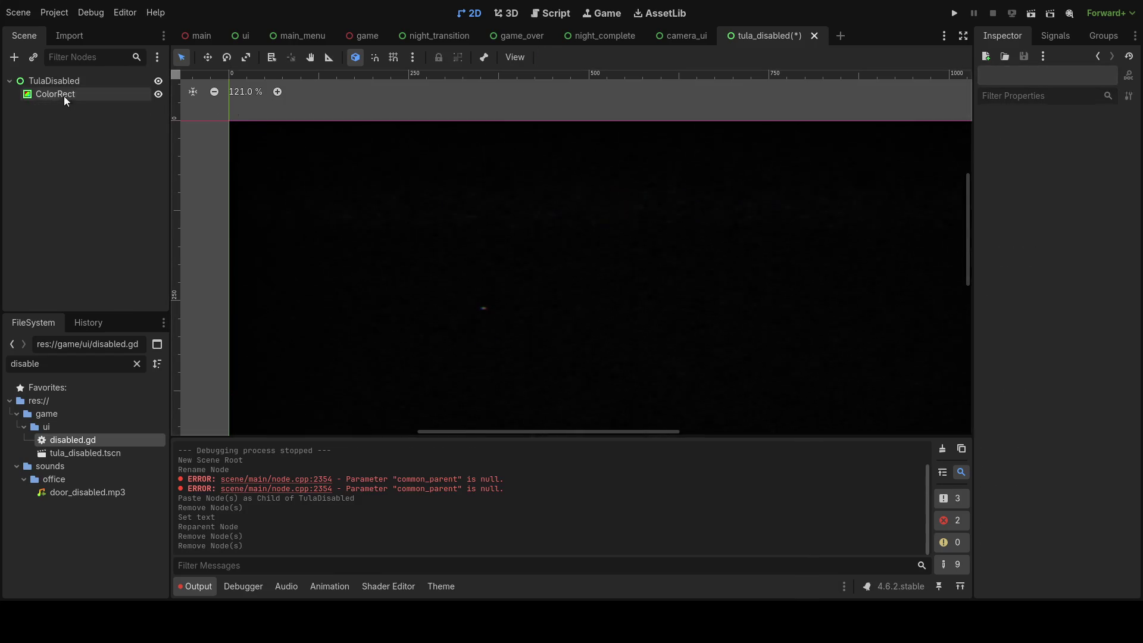
click(69, 81)
- Add a Label under TulaDisabled with the Center anchor preset and save
key(ctrl+a)
text(label)
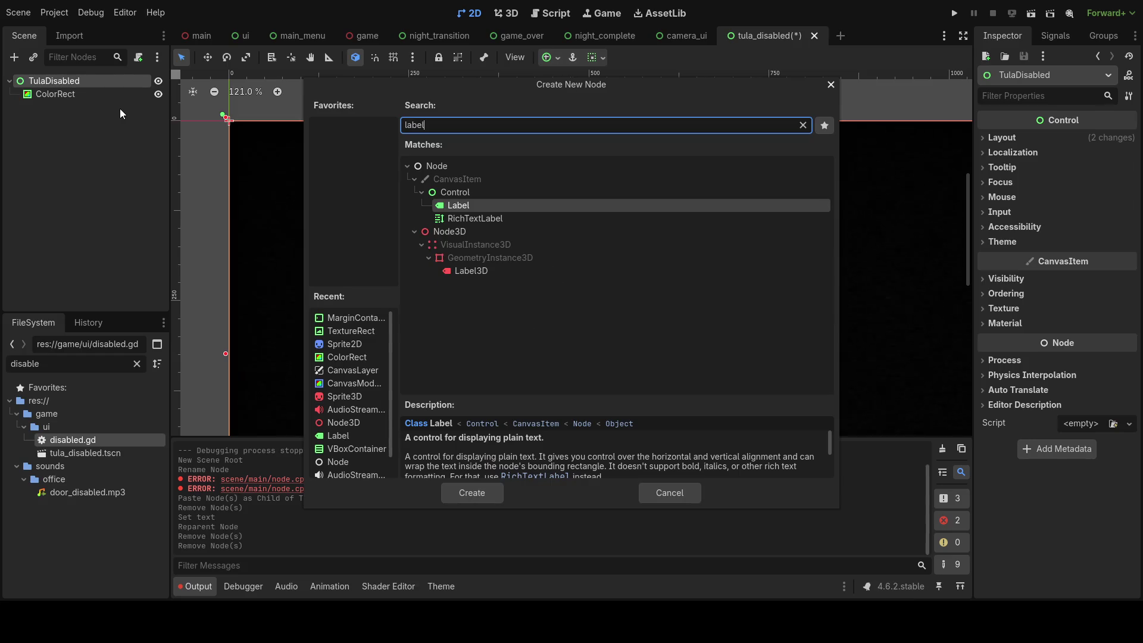
key(Return)
key(ctrl+s)
click(550, 57)
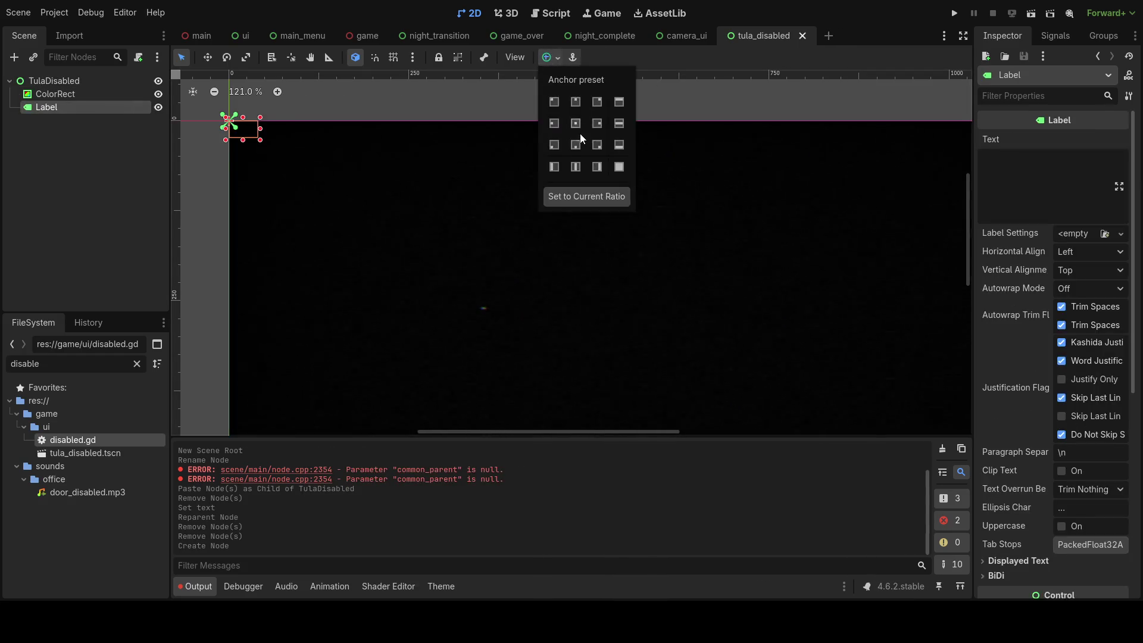
click(575, 124)
click(72, 166)
key(ctrl+s)
click(66, 82)
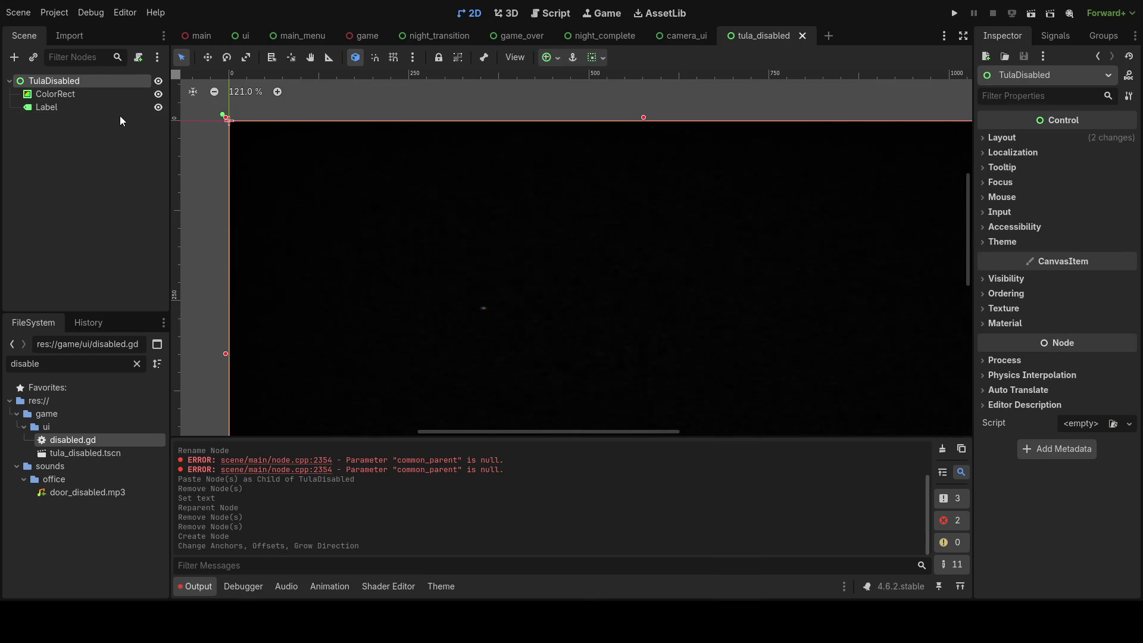
- Add a TextureRect under TulaDisabled with the Center anchor preset
key(ctrl+a)
text(texture)
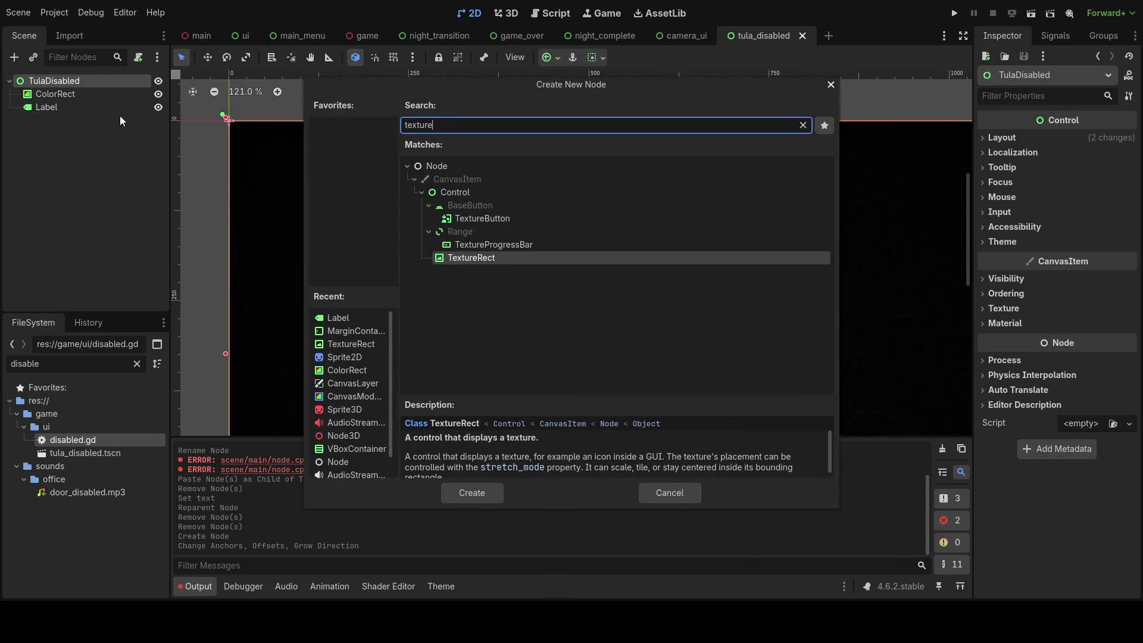
key(Return)
click(555, 57)
click(575, 124)
click(97, 212)
click(84, 120)
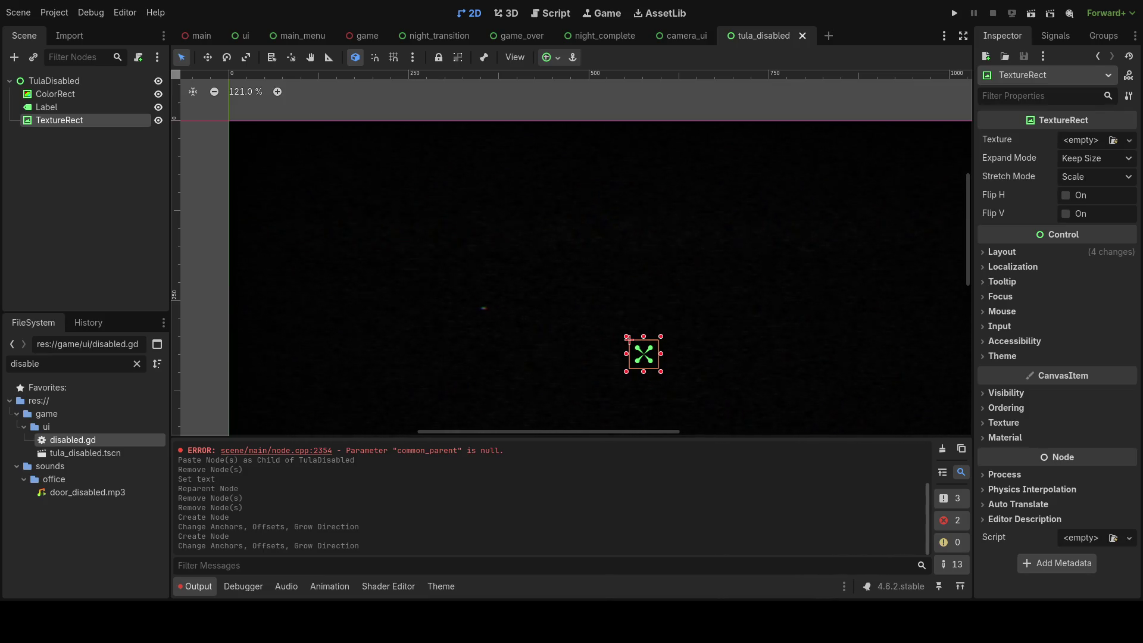
- Import the Tula Center image into sprites/characters, renamed tula.png
click(137, 364)
scroll(67, 473, down, 3)
scroll(38, 484, down, 5)
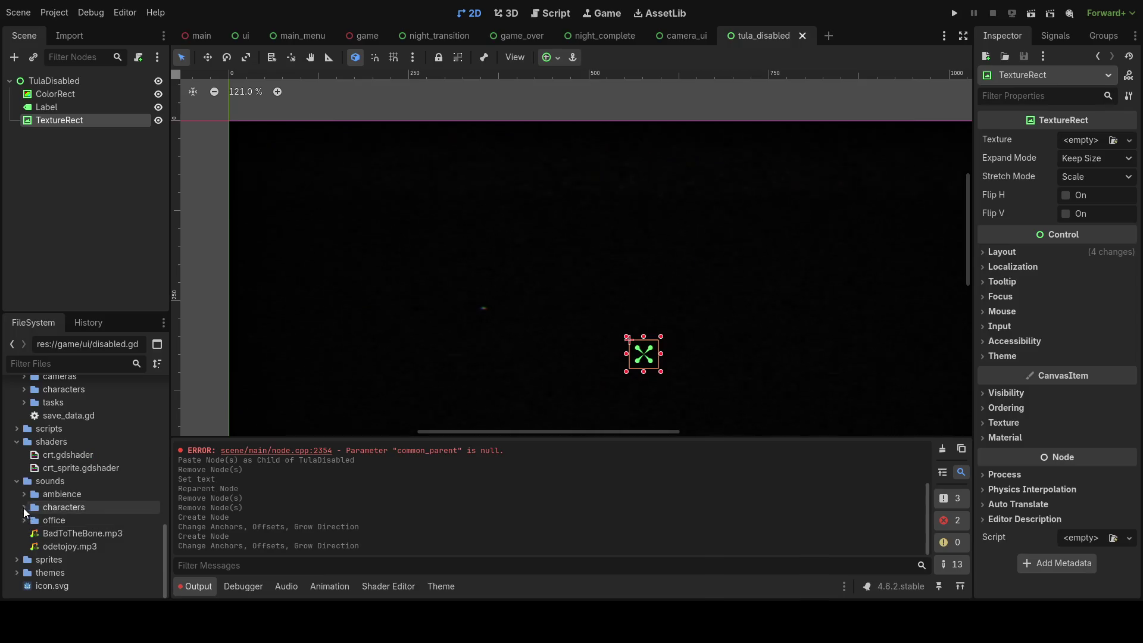
double_click(29, 560)
click(24, 573)
scroll(111, 526, down, 5)
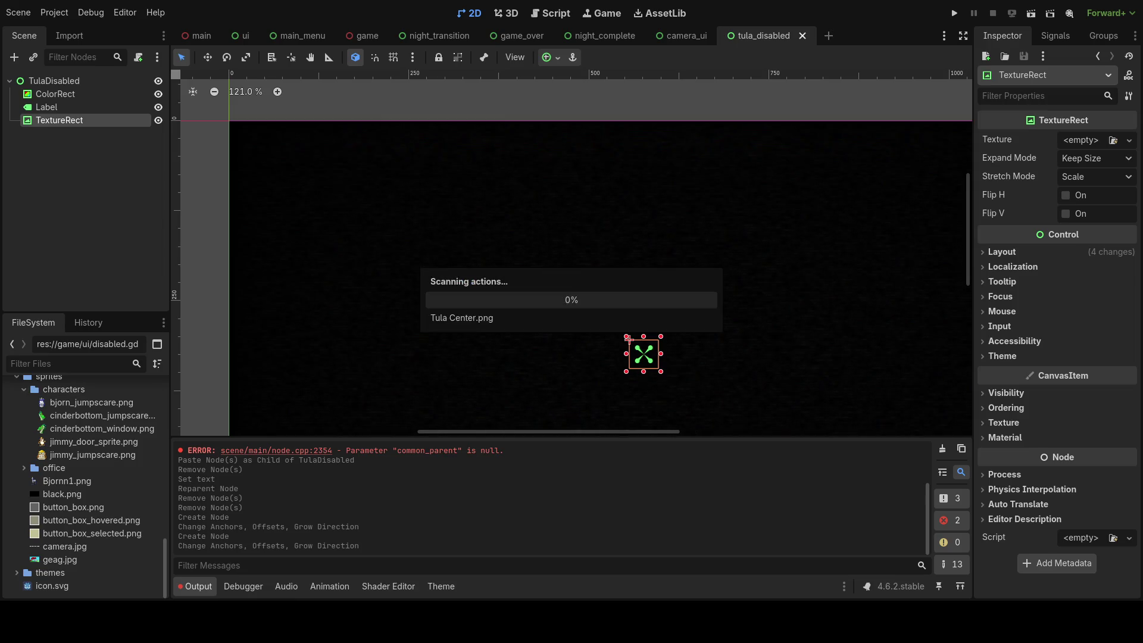
click(87, 467)
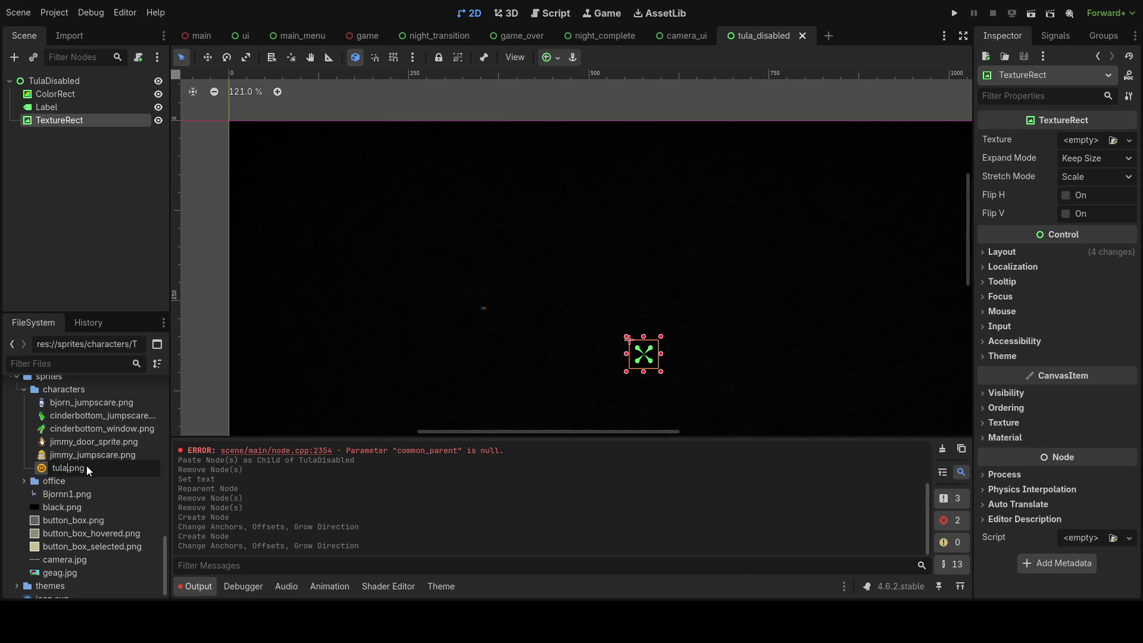
text(tula)
key(Return)
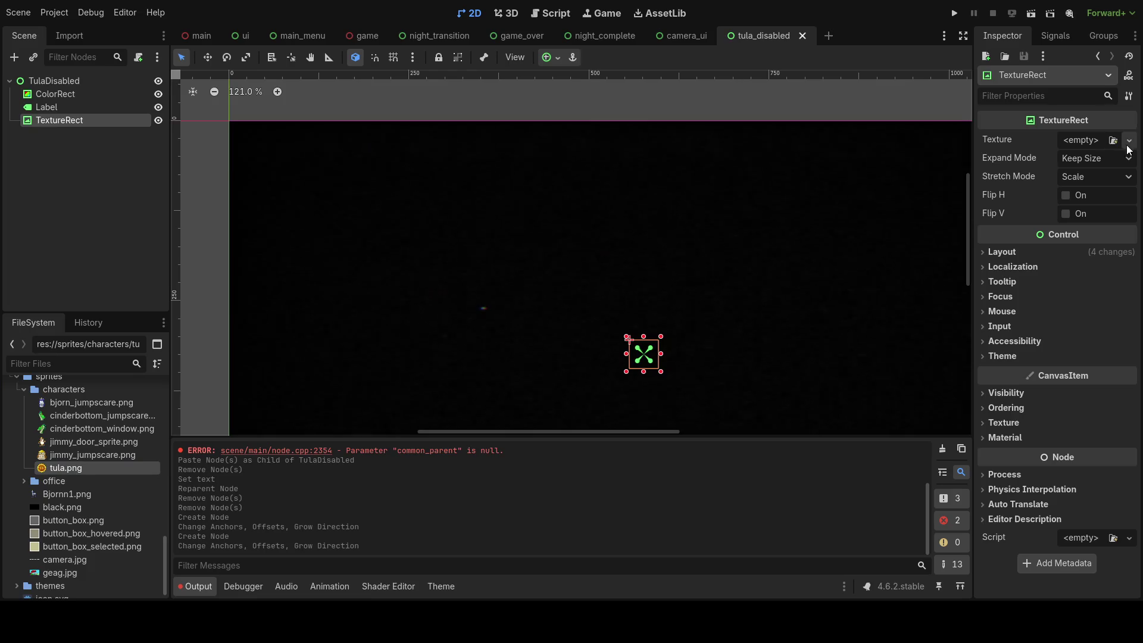
- Set tula.png as the TextureRect's texture and save the scene
click(1112, 140)
click(658, 350)
scroll(655, 312, down, 4)
scroll(655, 313, up, 5)
scroll(654, 311, down, 2)
scroll(652, 312, down, 3)
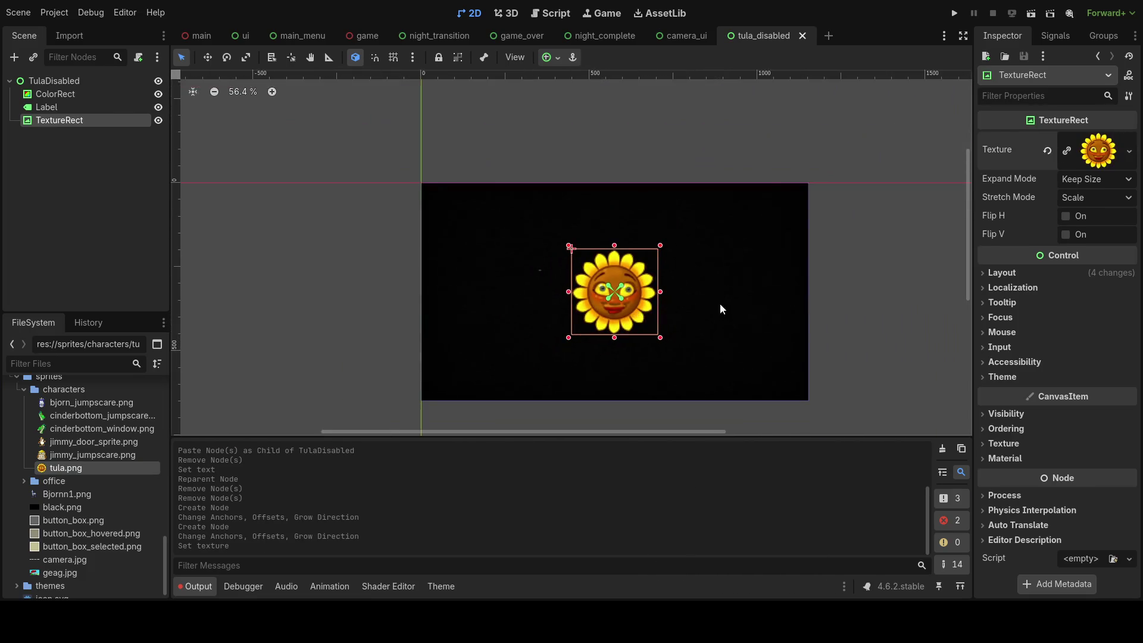
click(833, 298)
scroll(630, 294, up, 3)
key(ctrl+s)
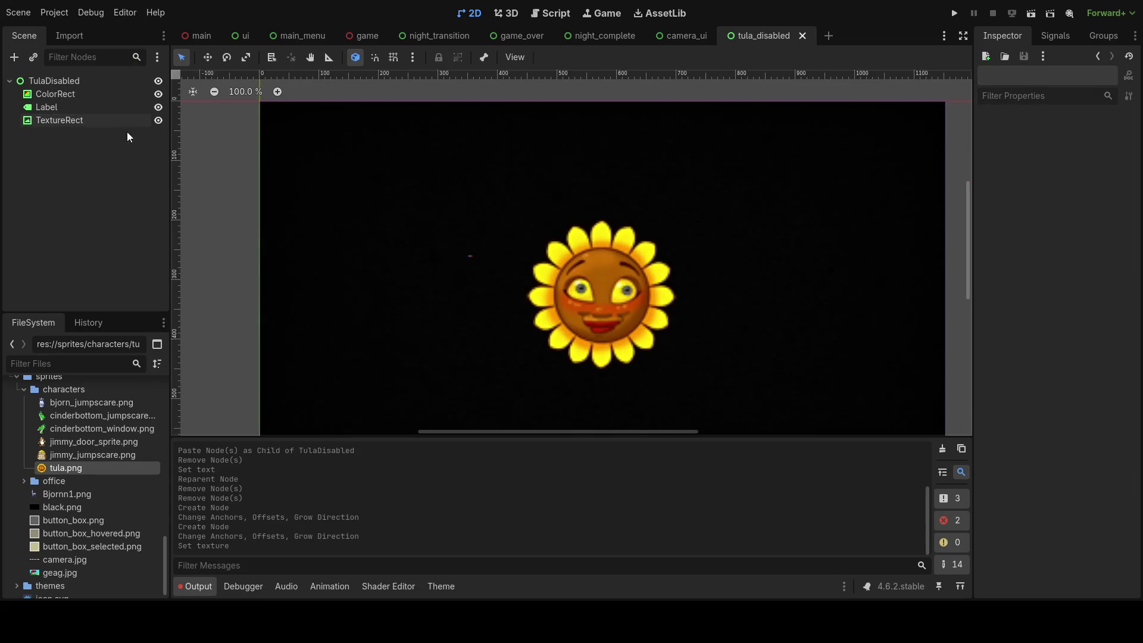
- Check the TextureRect's sunflower placement over the black ColorRect on the canvas
click(116, 121)
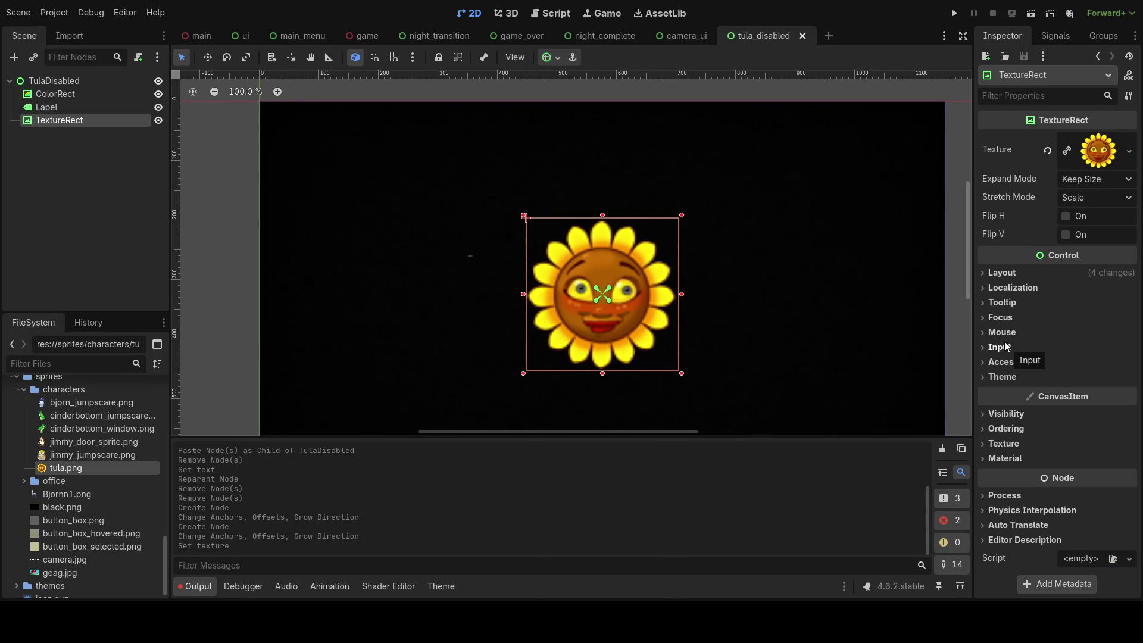
scroll(702, 326, up, 1)
scroll(702, 326, down, 4)
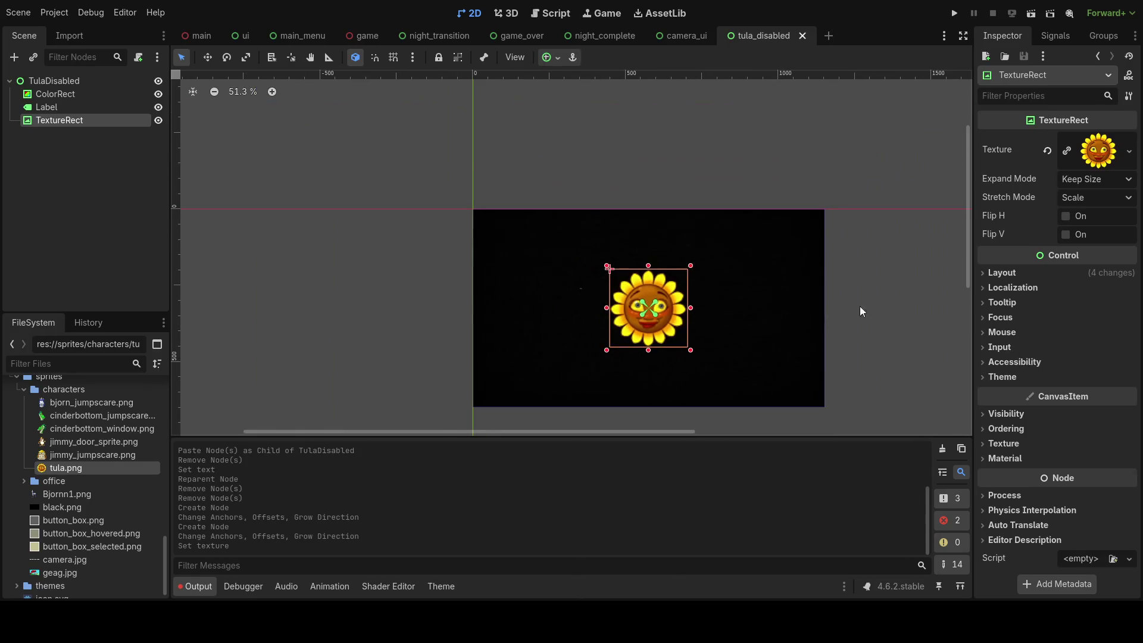
click(859, 306)
scroll(759, 306, up, 3)
scroll(512, 306, up, 4)
scroll(536, 281, down, 1)
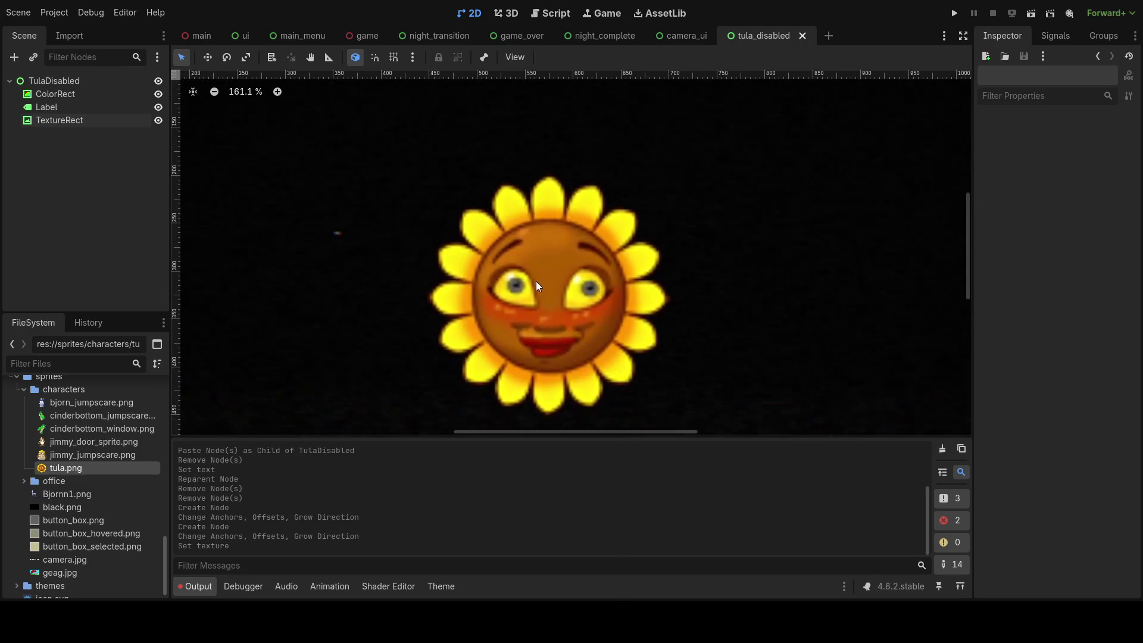
click(85, 121)
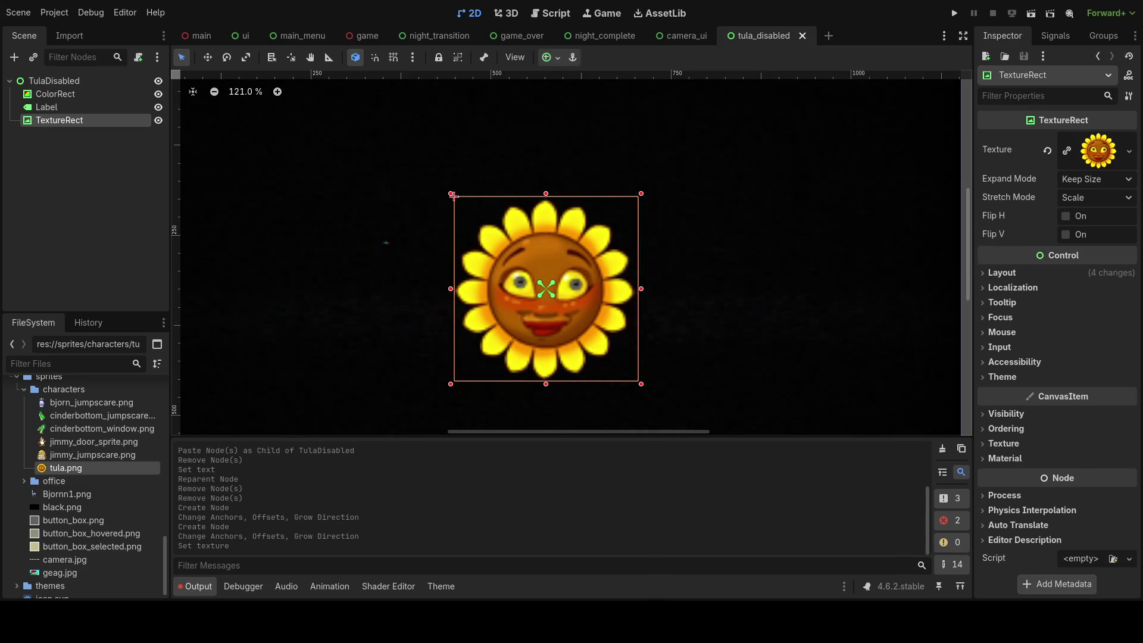
scroll(839, 240, down, 8)
click(909, 237)
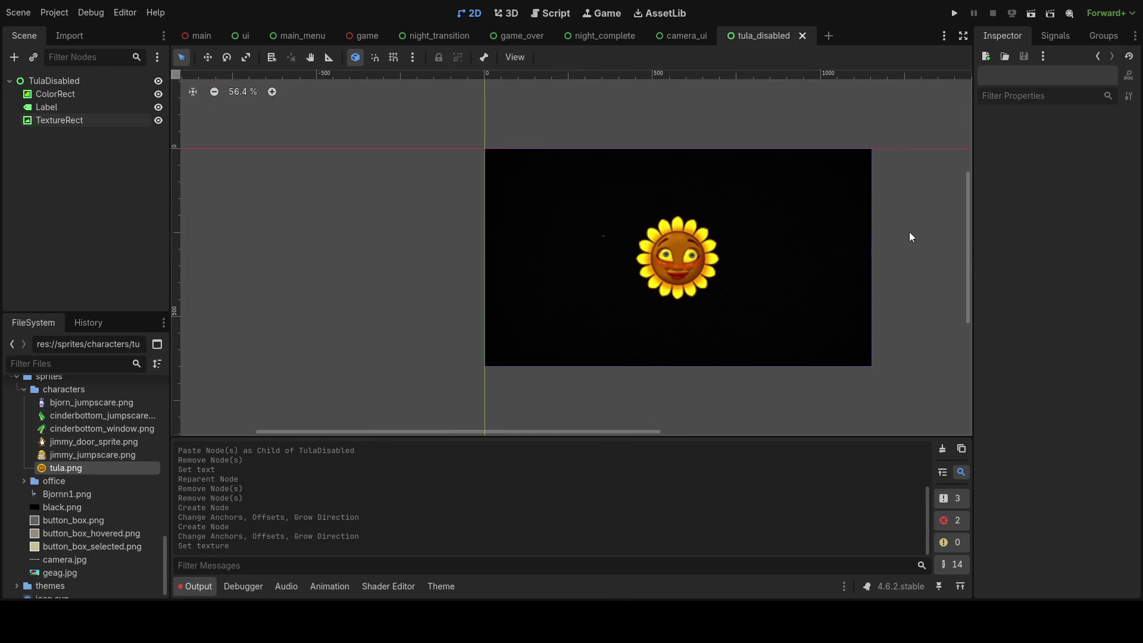
scroll(905, 232, up, 6)
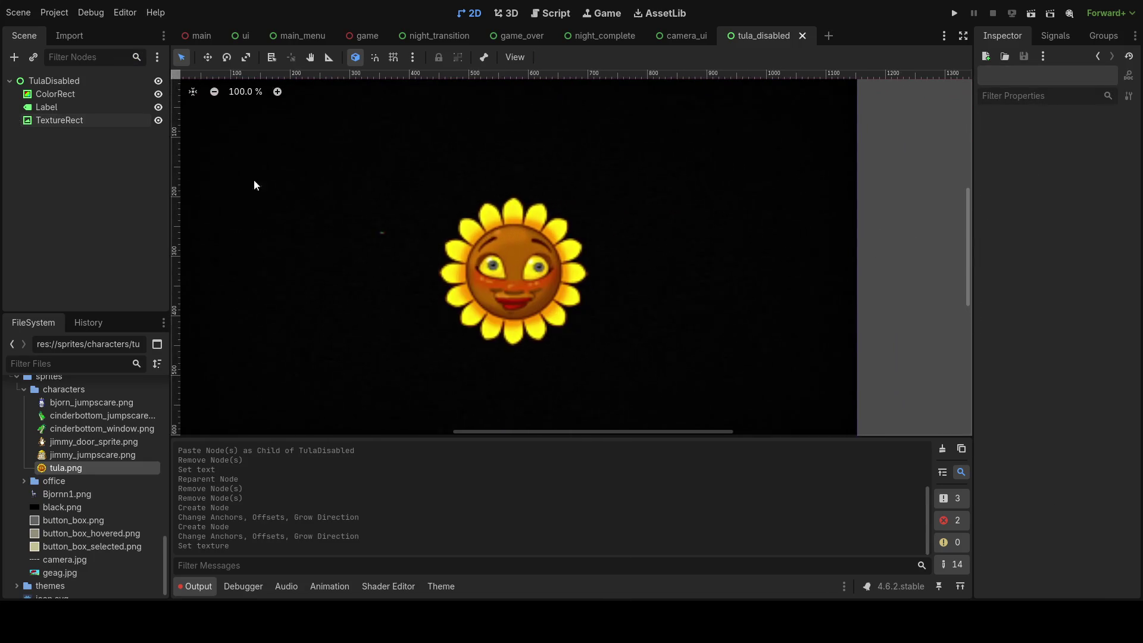
- Set the Label text to asdfawsef and move TextureRect above the Label
click(74, 106)
click(1036, 170)
text(asdfawsef)
drag(81, 119, 78, 104)
- Expand the Label's Theme Overrides to show the font size setting
click(86, 120)
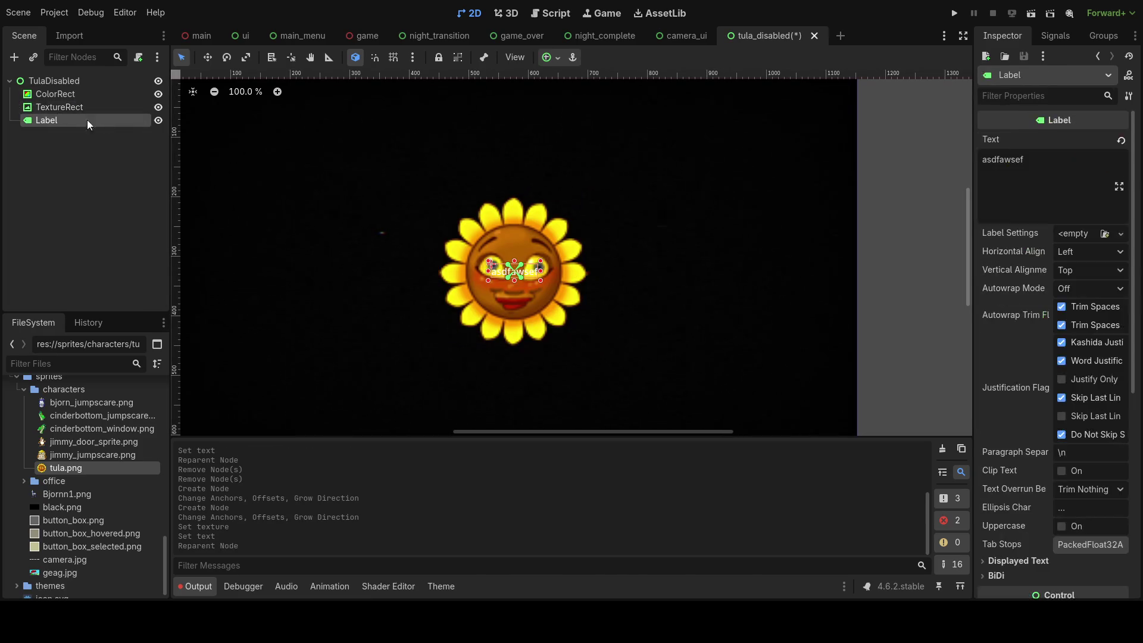
scroll(1023, 413, down, 6)
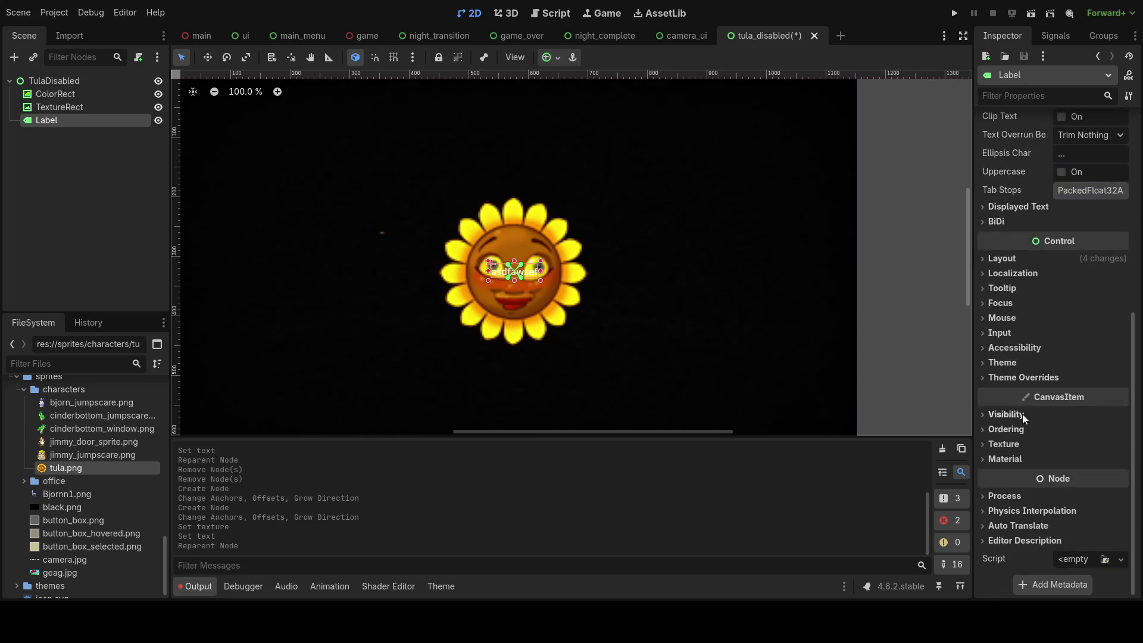
click(1010, 375)
click(1006, 435)
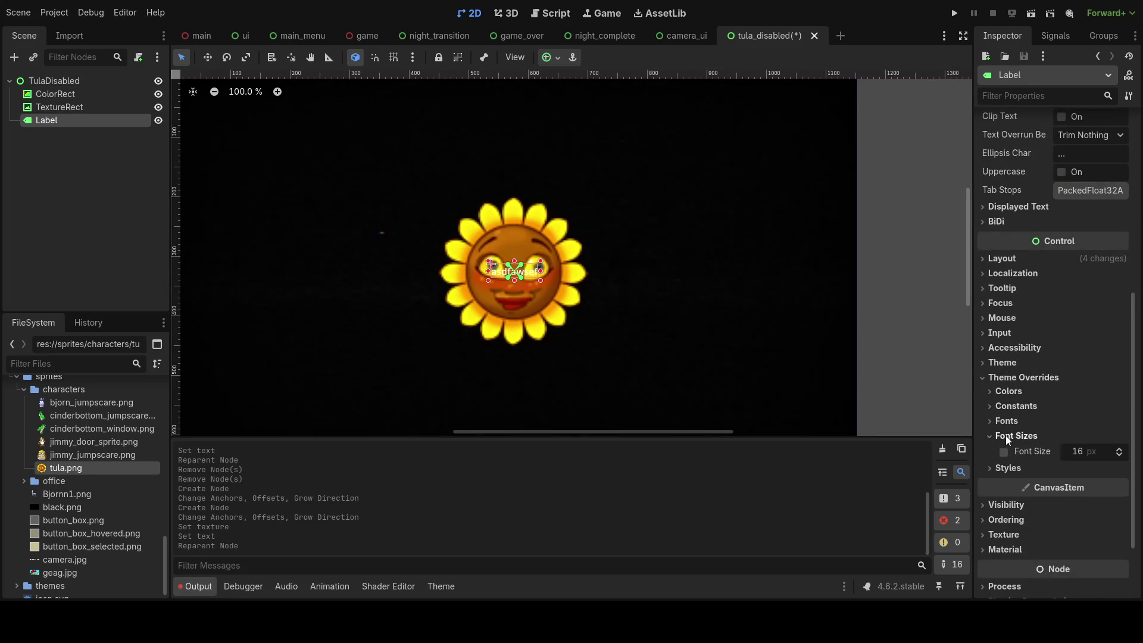
- Give the Label a 48 font size override and a PixelOperator font
click(1083, 451)
text(48)
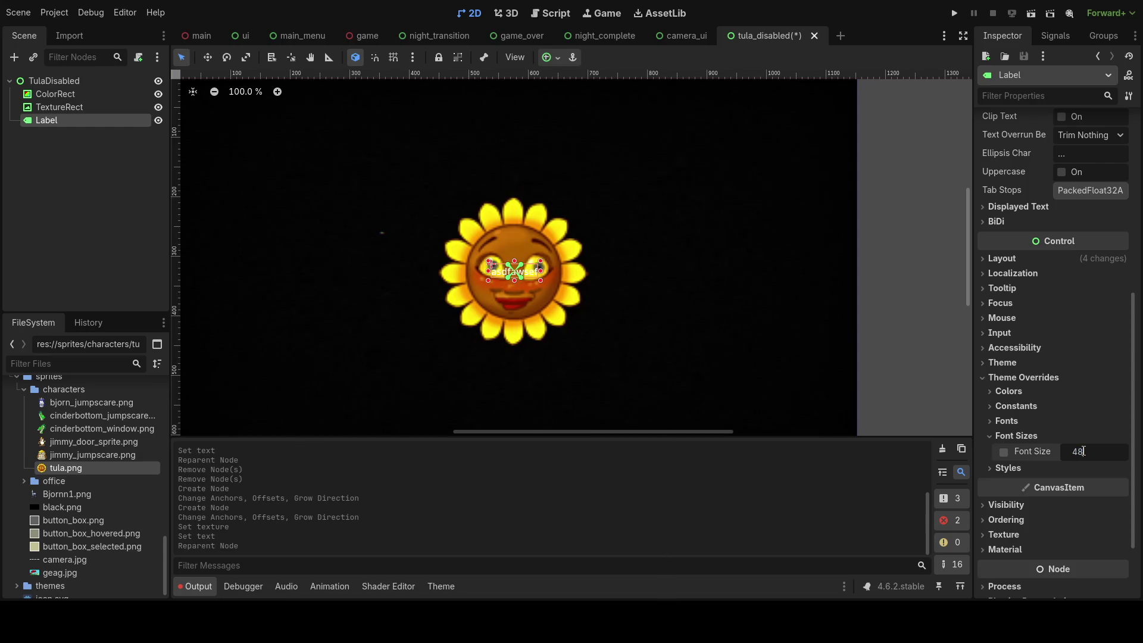
key(Return)
click(1006, 435)
click(998, 421)
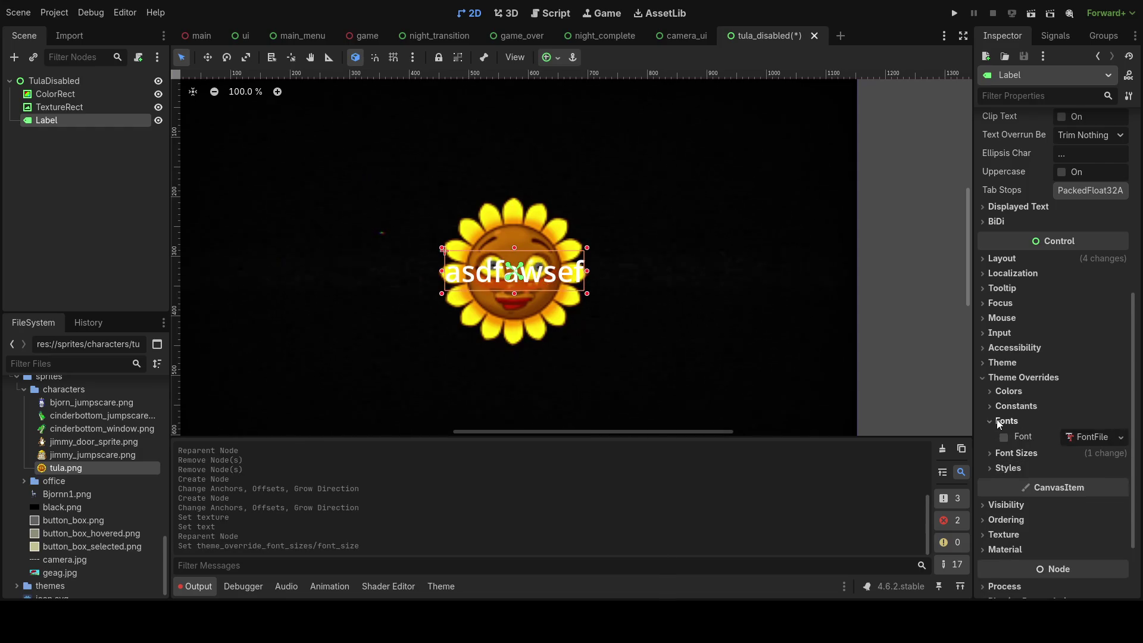
click(1102, 437)
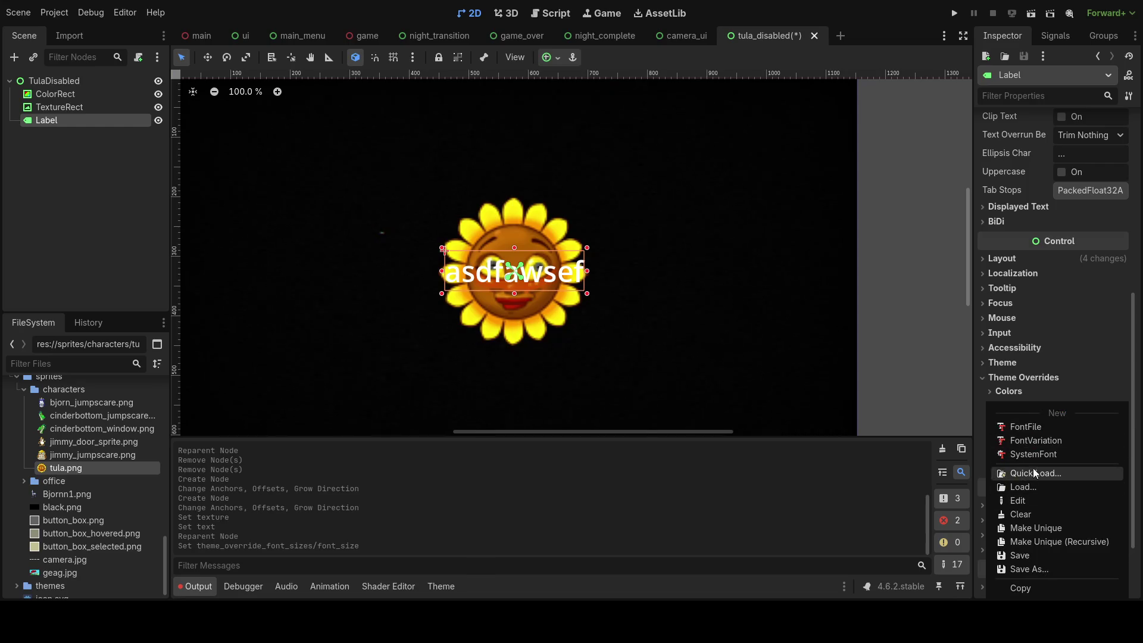
click(1033, 469)
click(449, 191)
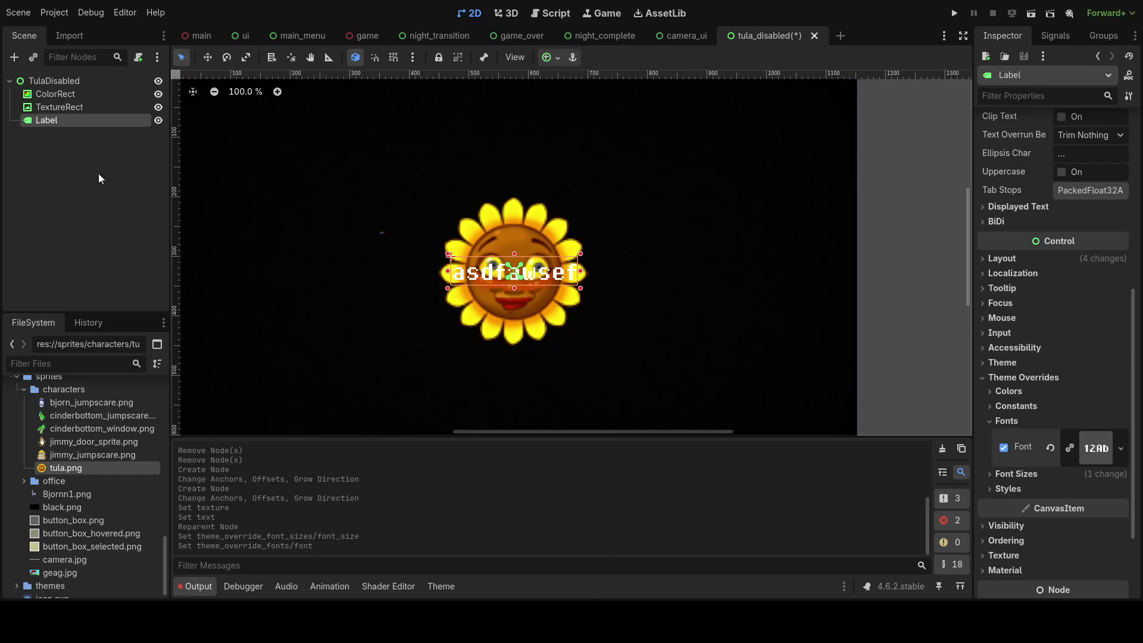
- Add a VBoxContainer as a child of TulaDisabled
click(52, 107)
click(53, 81)
key(ctrl+a)
text(vbox)
key(Return)
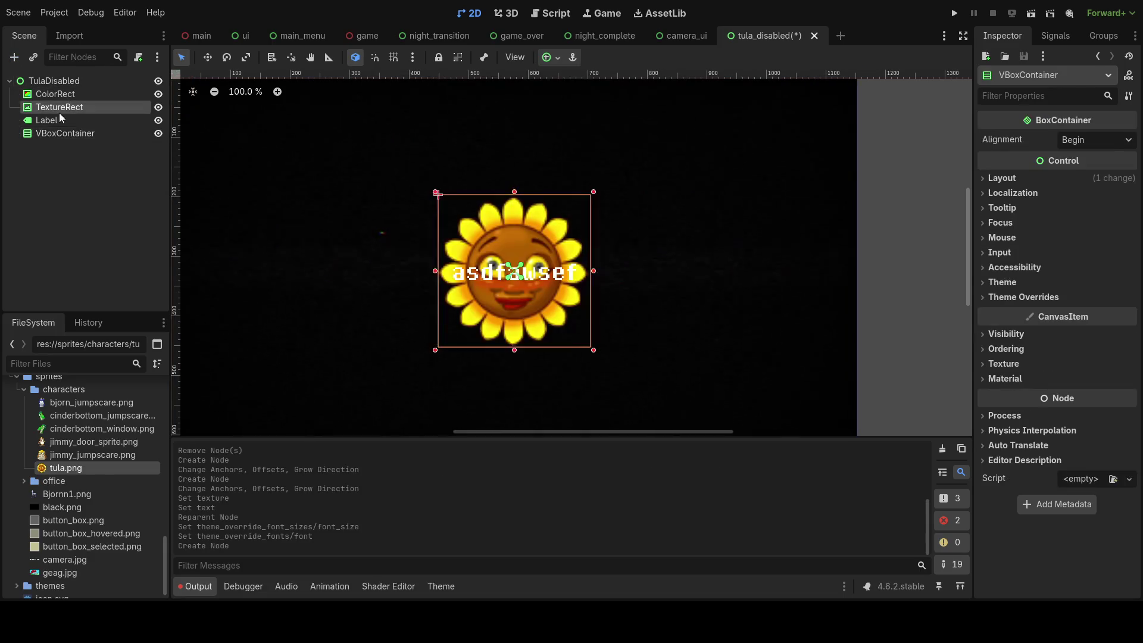
- Move TextureRect and Label into the VBoxContainer, centre the container on screen, and save
click(59, 113)
shift+click(57, 120)
drag(55, 105, 66, 134)
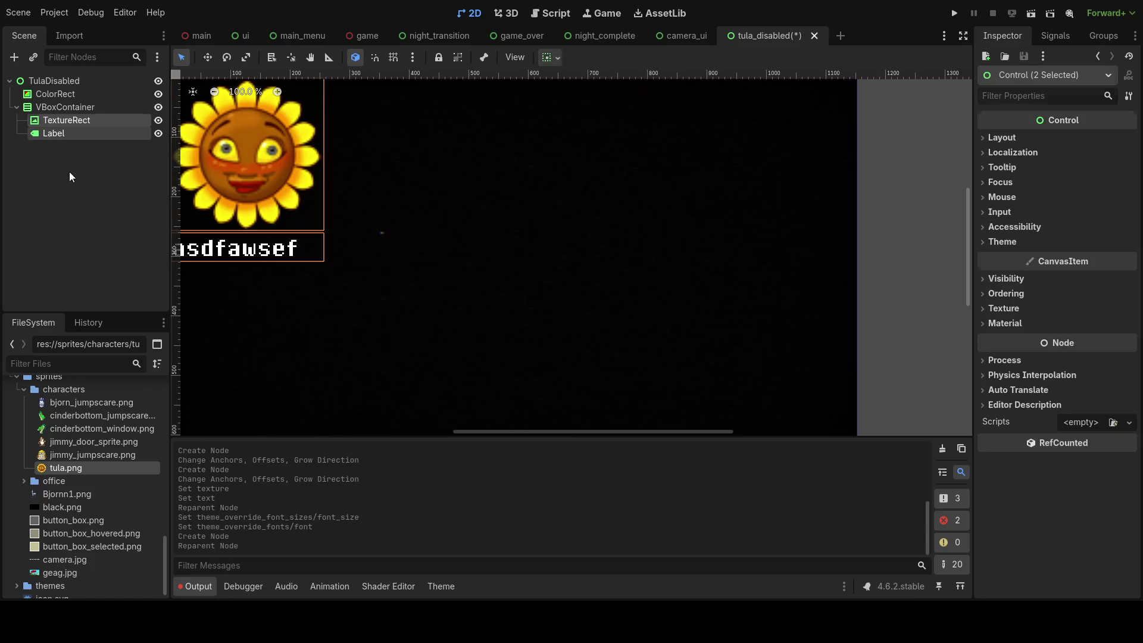
click(65, 107)
click(558, 57)
click(575, 123)
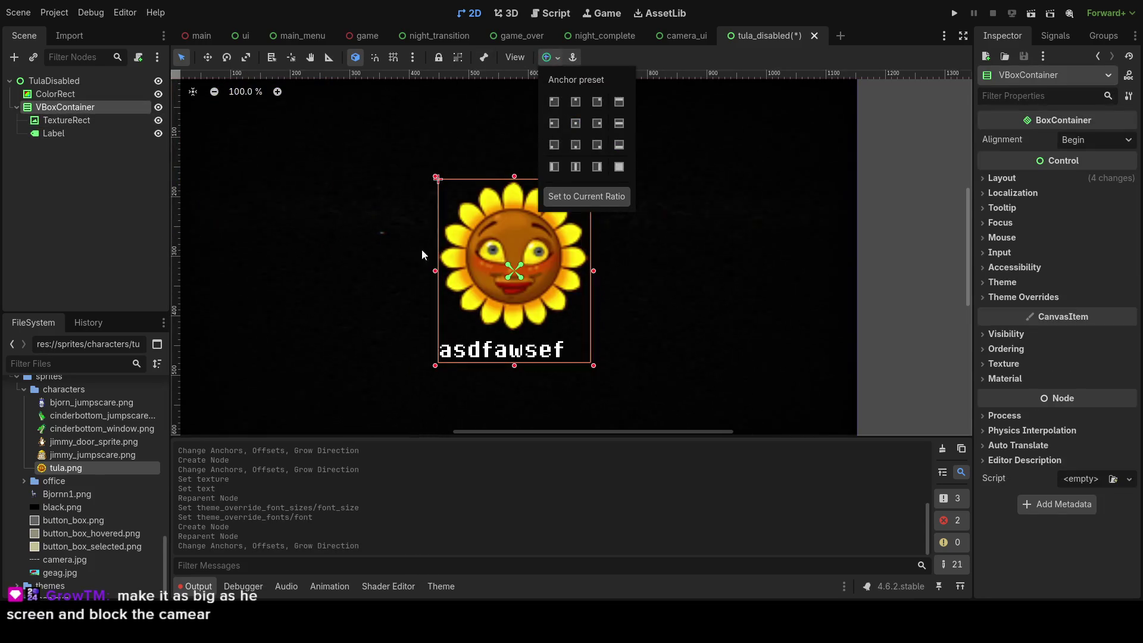
click(924, 253)
key(ctrl+s)
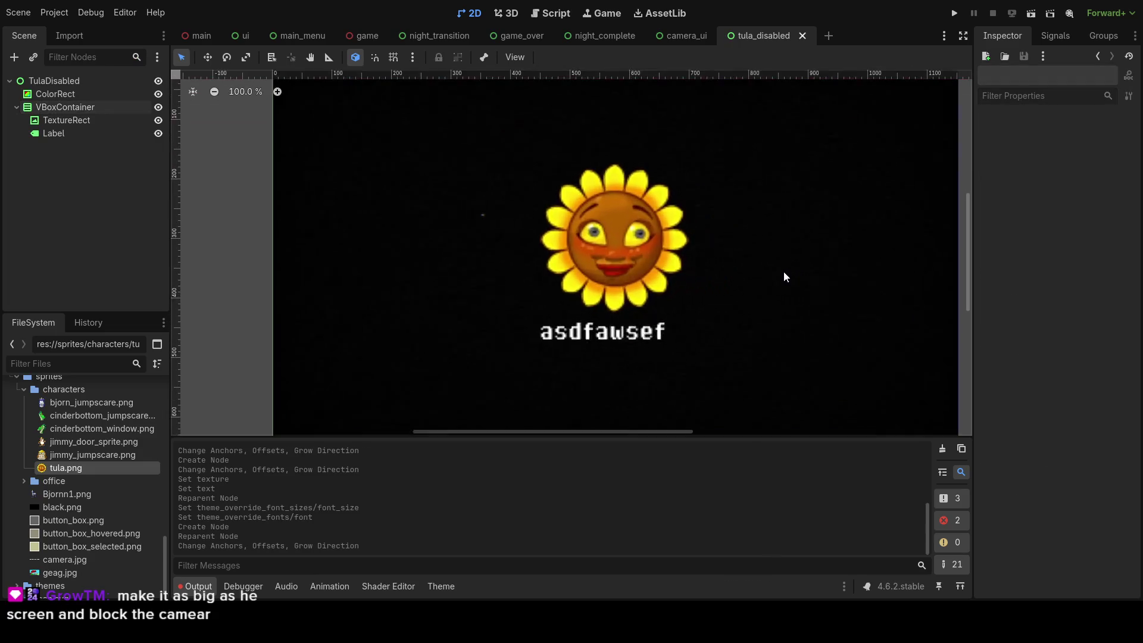
- Re-apply the Center anchor preset to the VBoxContainer
drag(622, 218, 606, 218)
click(99, 133)
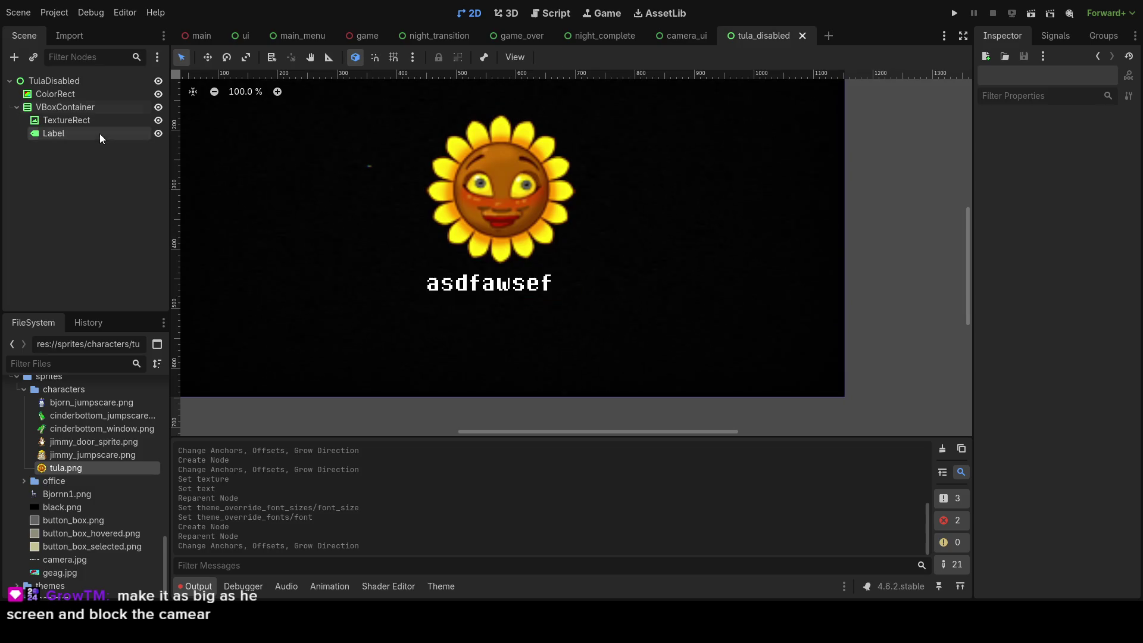
click(56, 111)
click(557, 58)
click(575, 123)
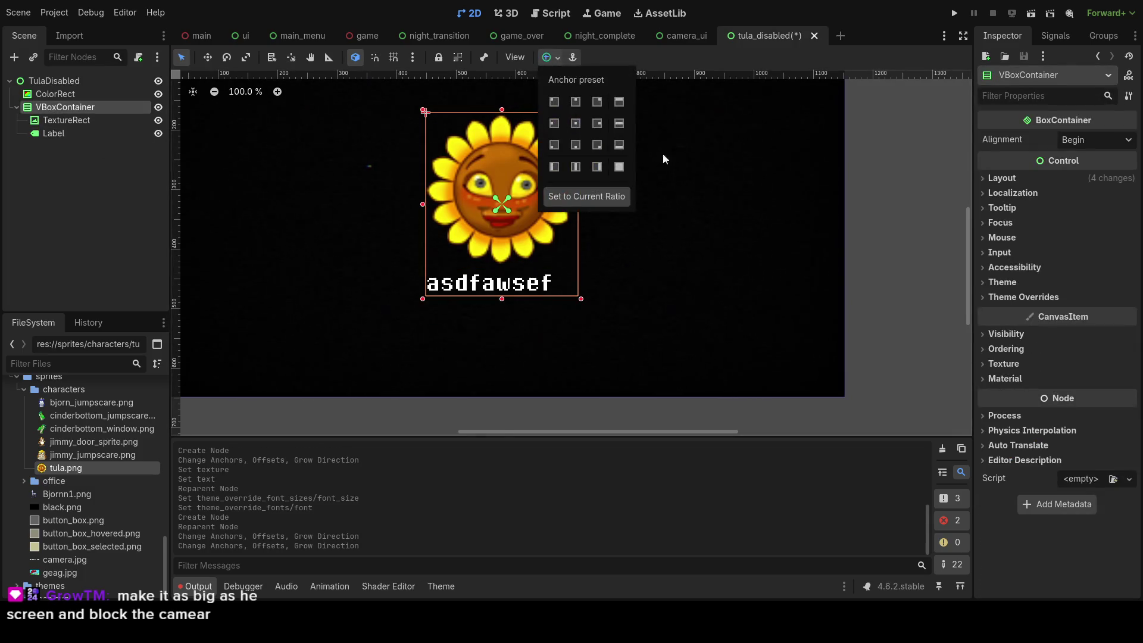
click(424, 217)
- Set the Label's horizontal sizing to Shrink Center under the flower and save
click(66, 121)
click(61, 133)
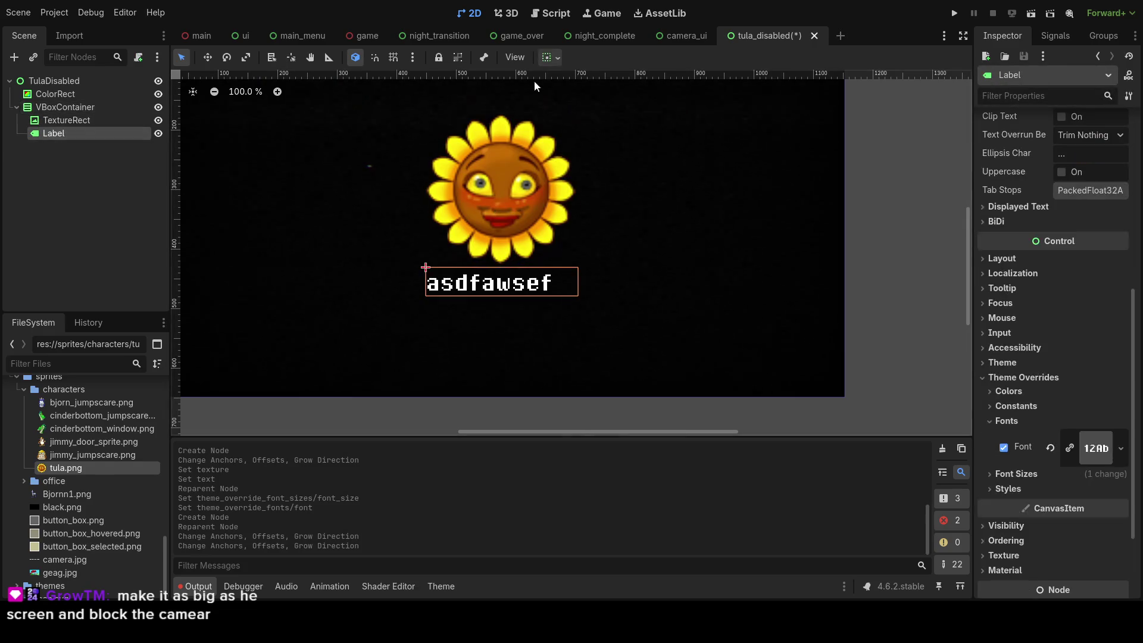
click(558, 57)
click(570, 99)
click(912, 187)
scroll(797, 175, down, 1)
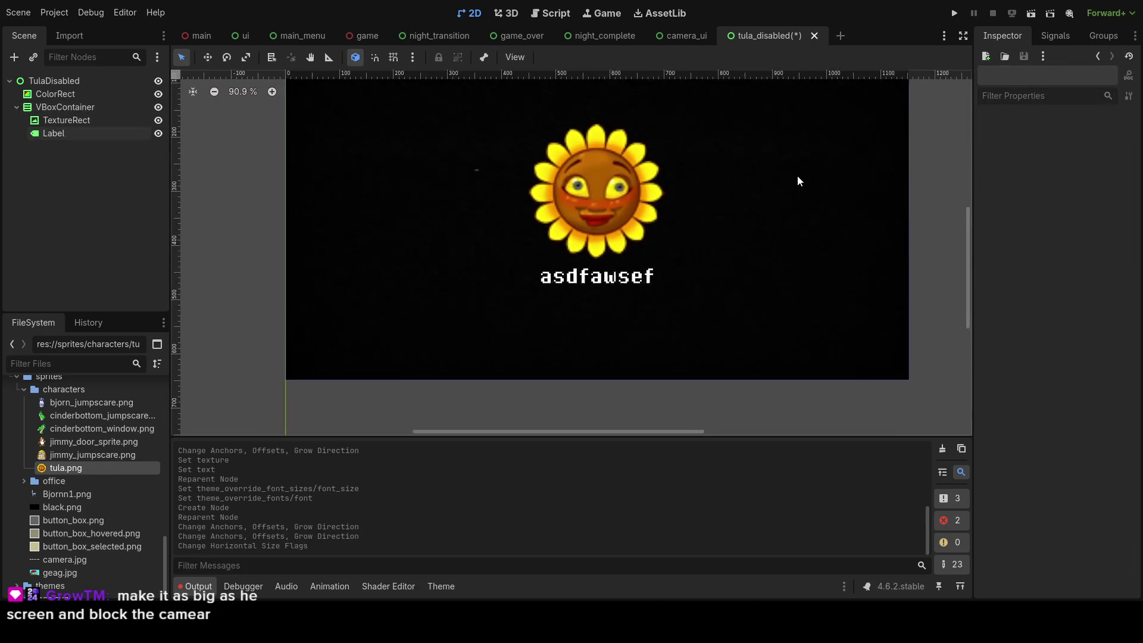
key(ctrl+s)
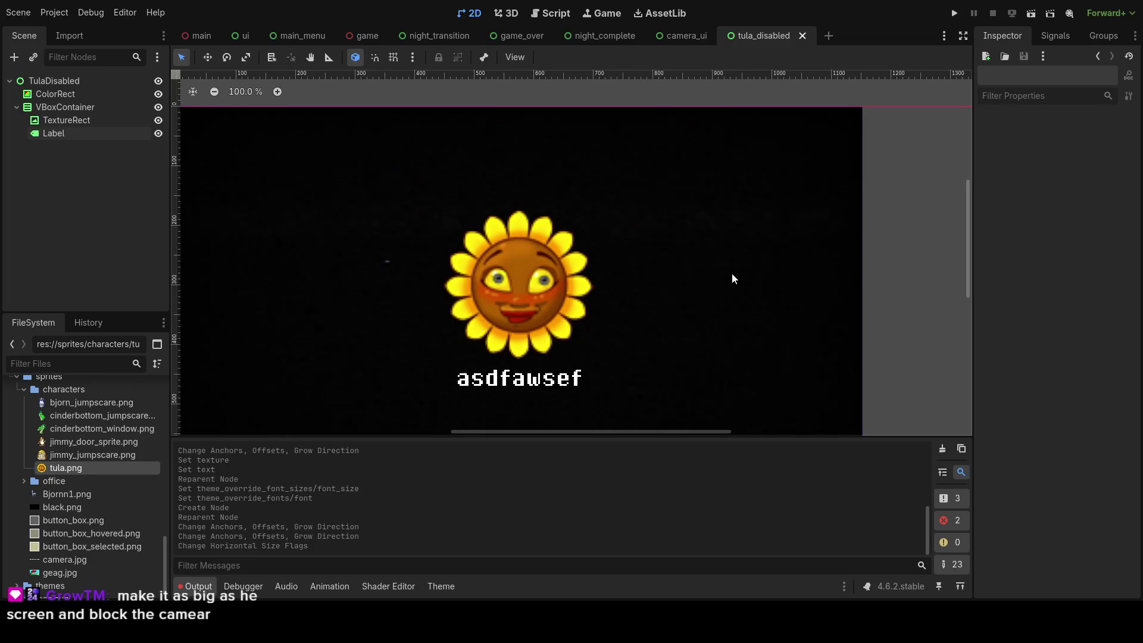
- Delete the Label node and save the scene
click(70, 131)
key(Delete)
click(524, 309)
key(ctrl+s)
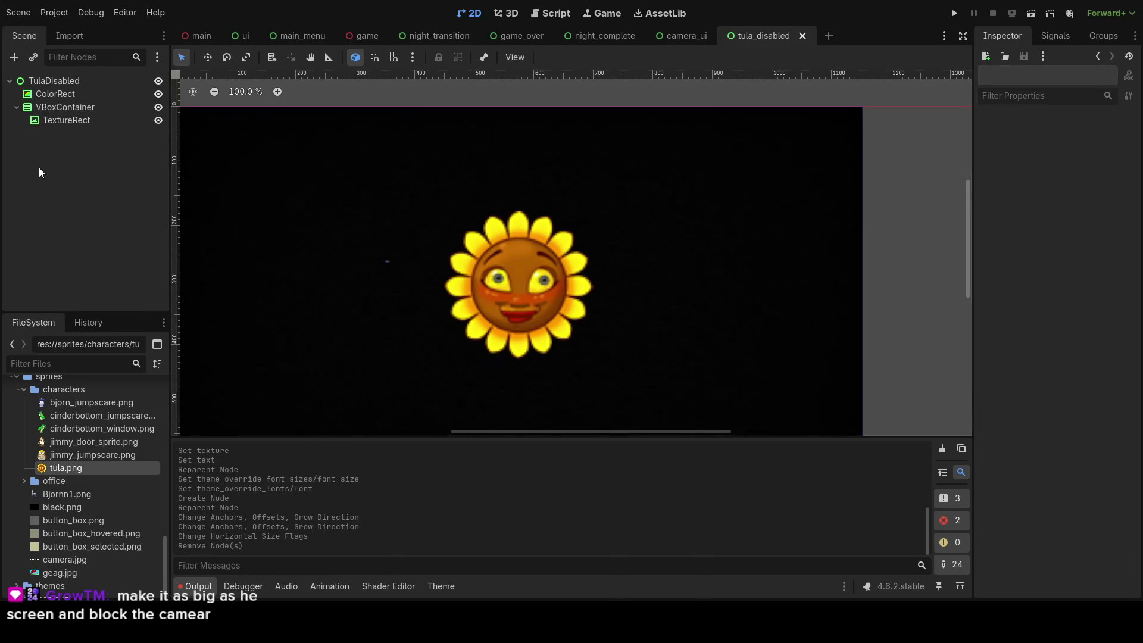
- Check the image node in the VBoxContainer, collapse that branch, and select the TulaDisabled root
click(66, 107)
scroll(352, 235, down, 6)
scroll(354, 234, up, 5)
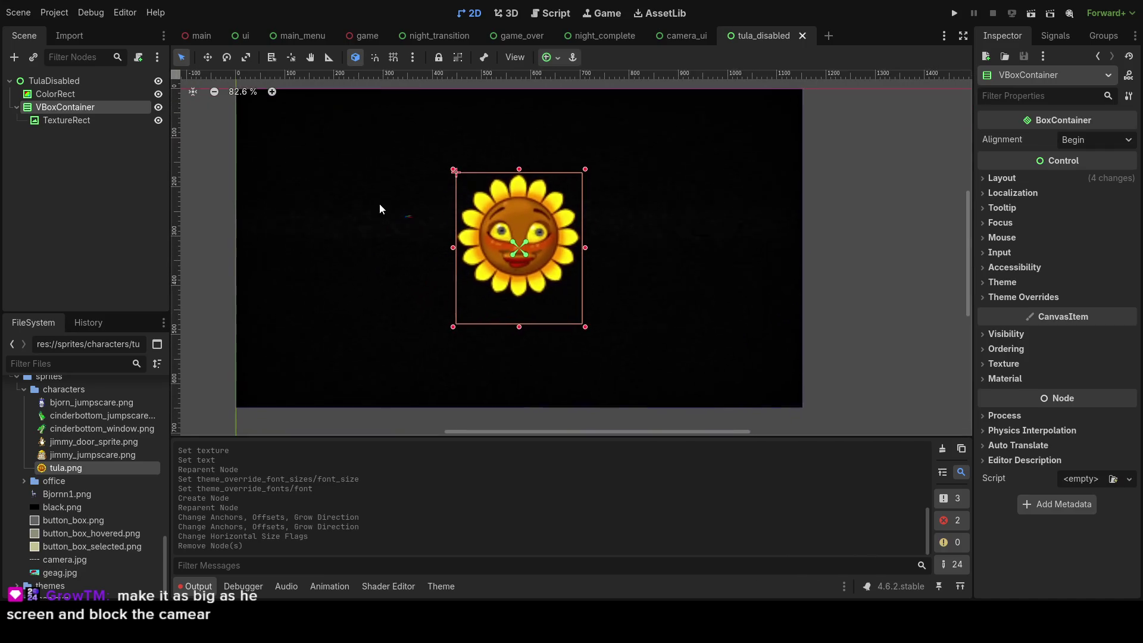
click(94, 122)
click(92, 107)
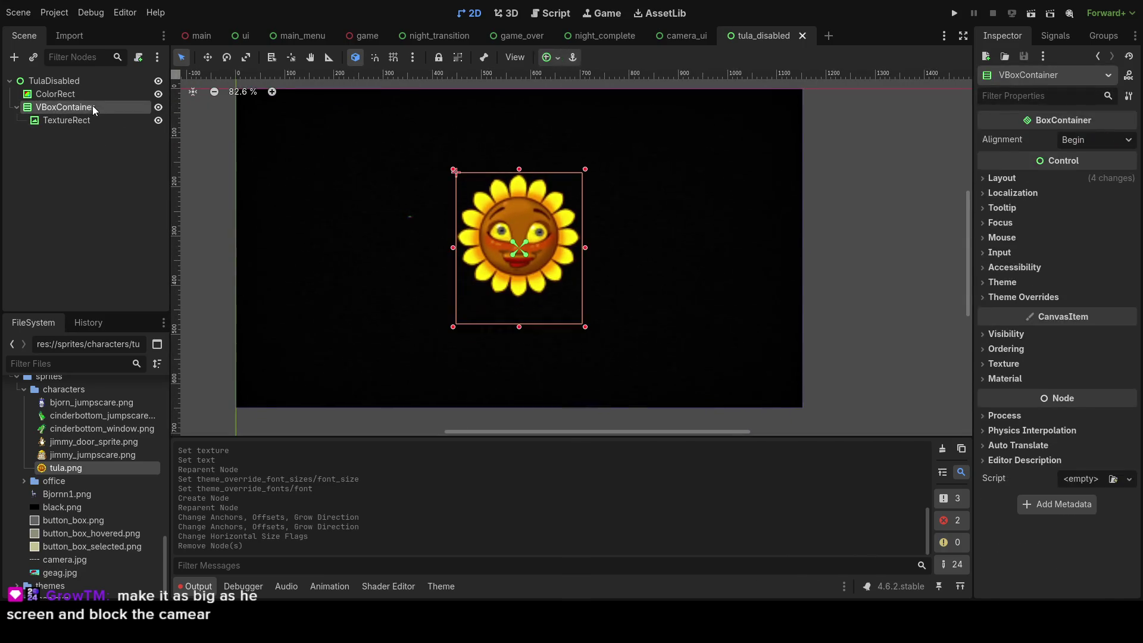
click(92, 84)
click(17, 108)
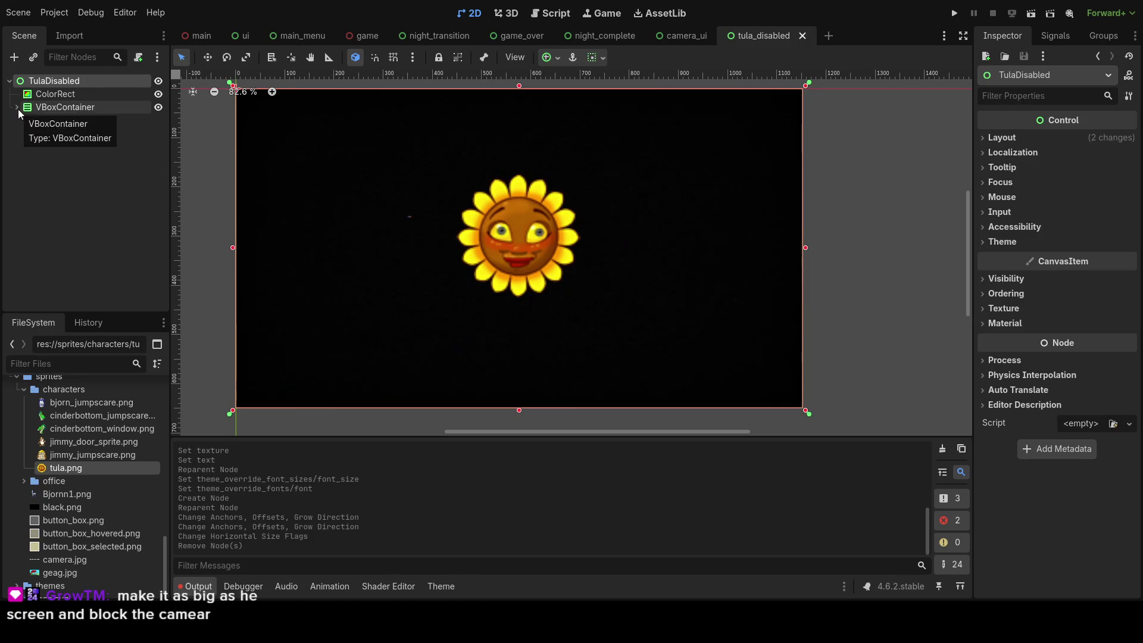
click(80, 155)
click(87, 109)
click(88, 80)
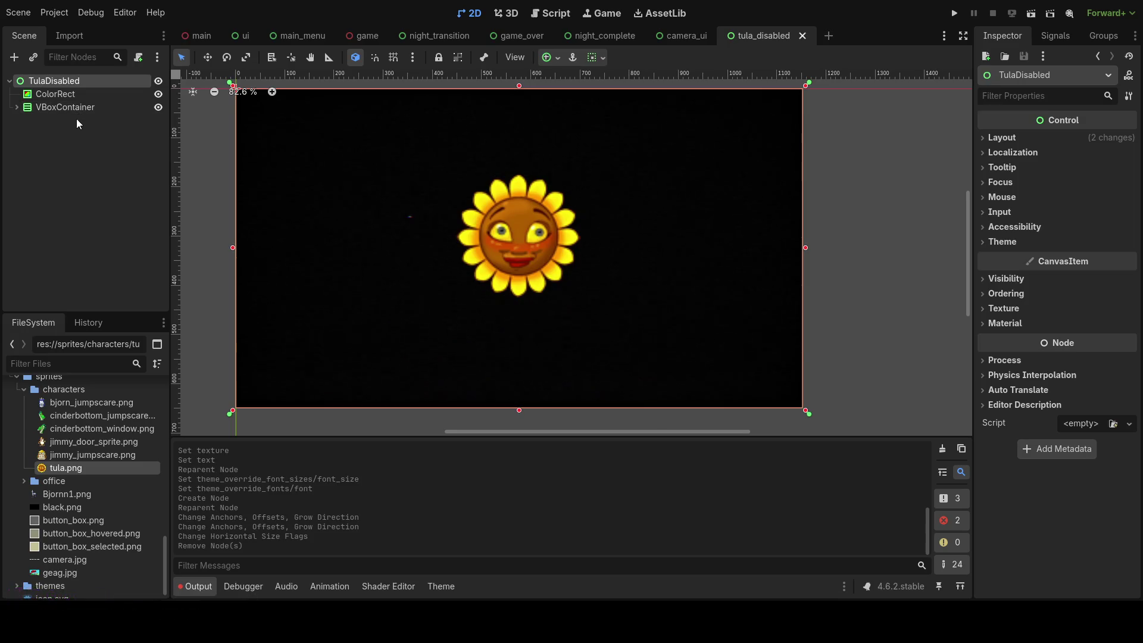
- Attach a new tula_disabled.gd script (extends Control) to the root and save
click(139, 57)
click(511, 396)
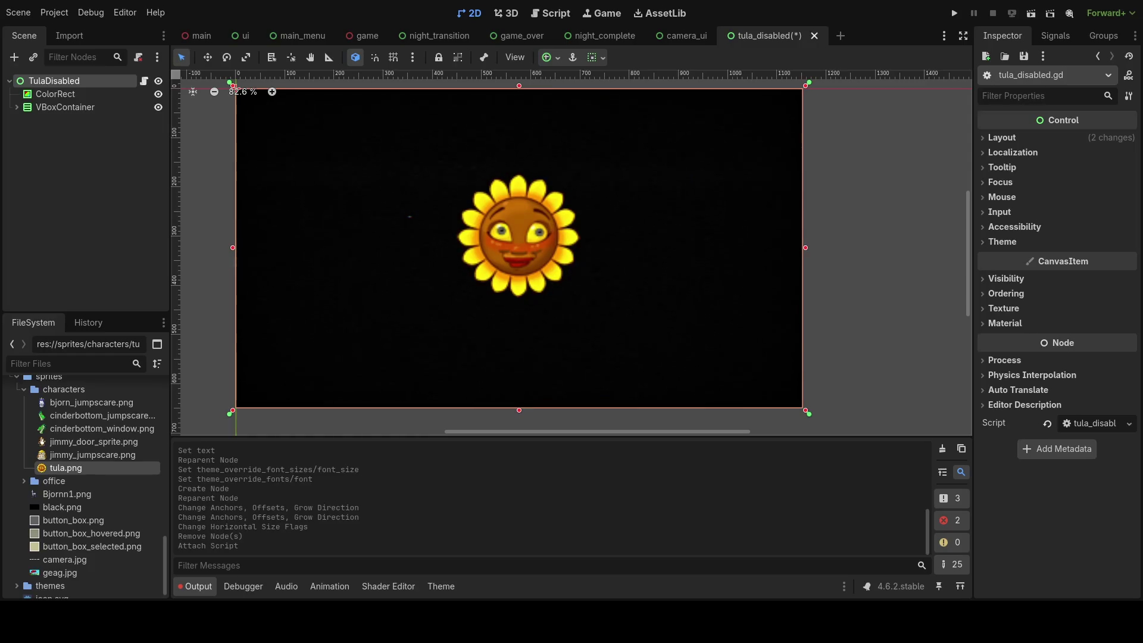
click(69, 145)
click(86, 85)
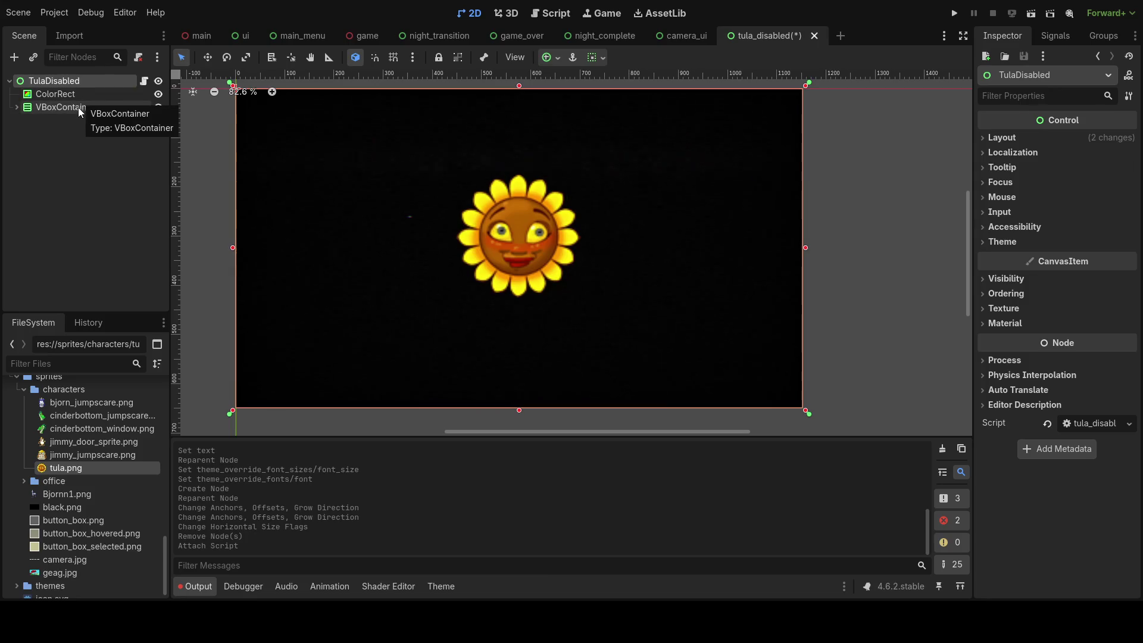
key(ctrl+s)
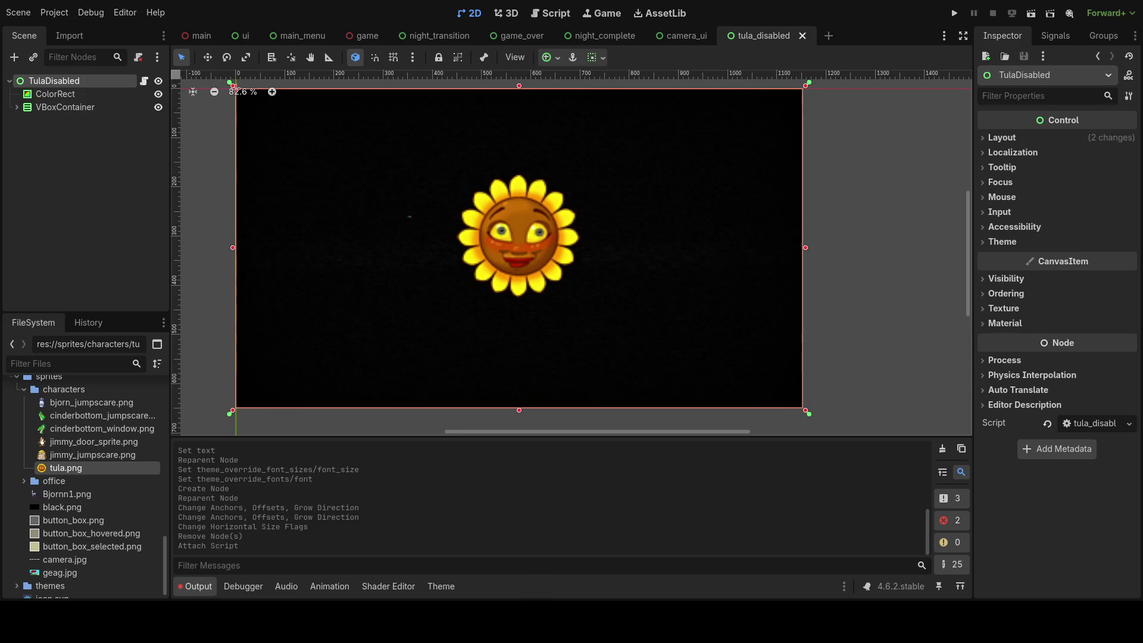
- Rename Flower.png in the FileSystem dock to tula_flower.png
key(F2)
text(tula_flower.png)
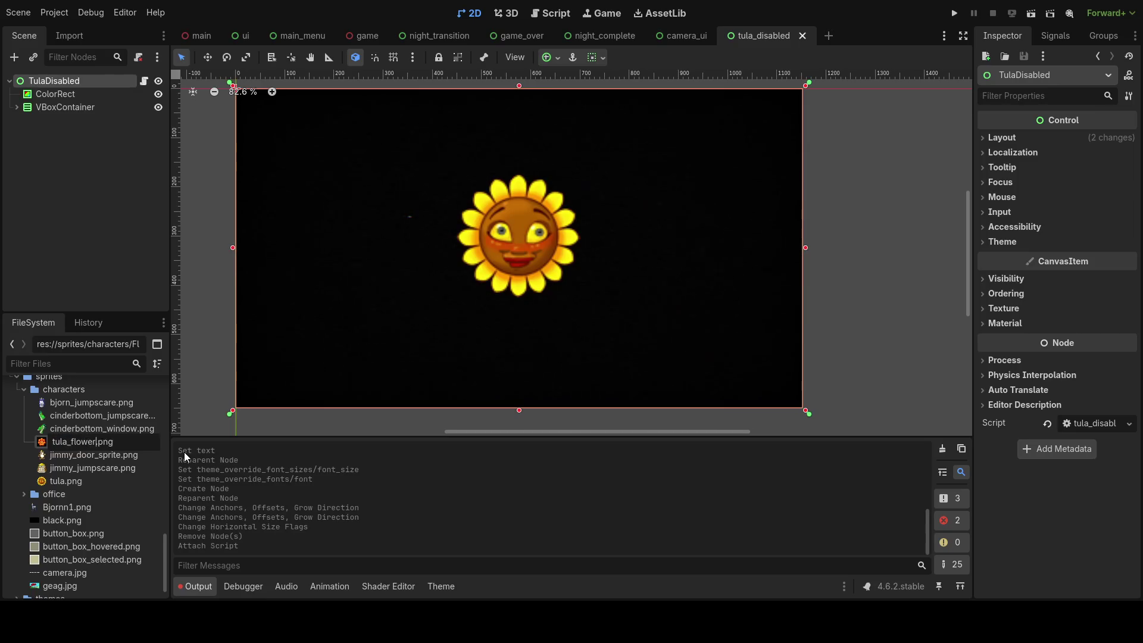
key(Return)
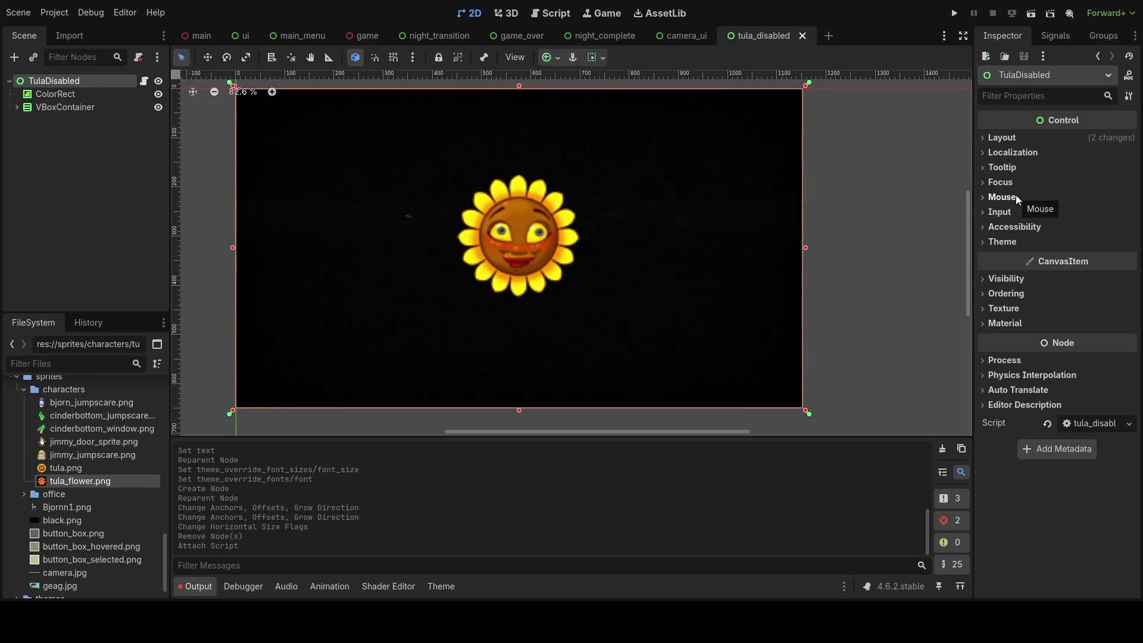
- Expand the VBoxContainer, select the TulaDisabled root, then select the ColorRect
click(16, 107)
click(78, 165)
click(79, 81)
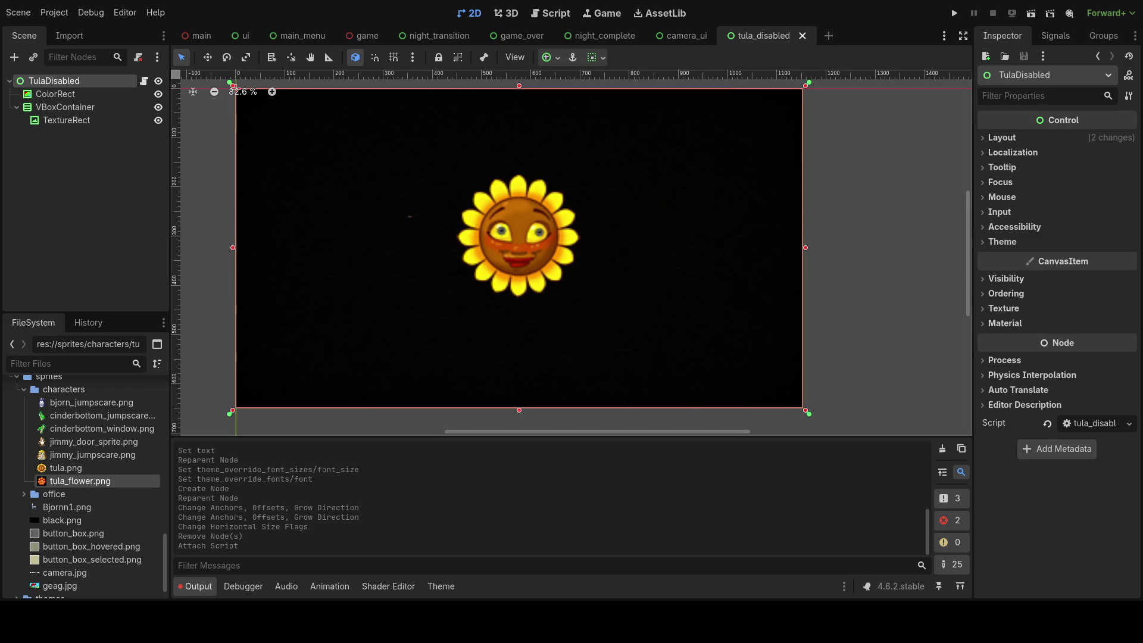
click(53, 90)
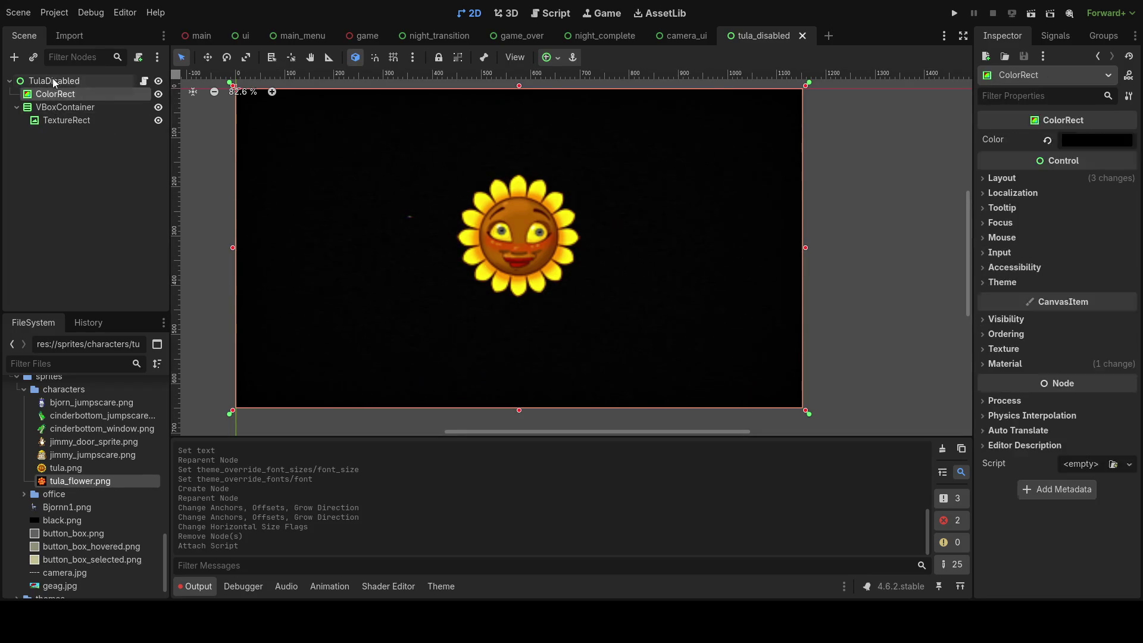
- Add a TextureButton named Flower under TulaDisabled, give it a unique name, and save
click(56, 77)
key(ctrl+a)
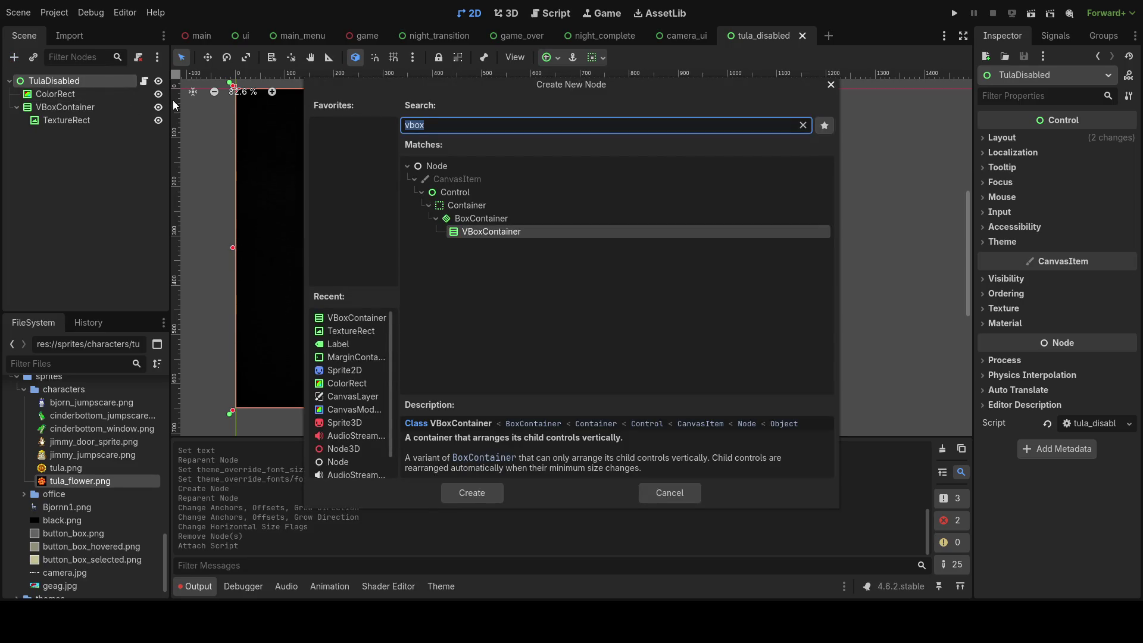
text(texrect)
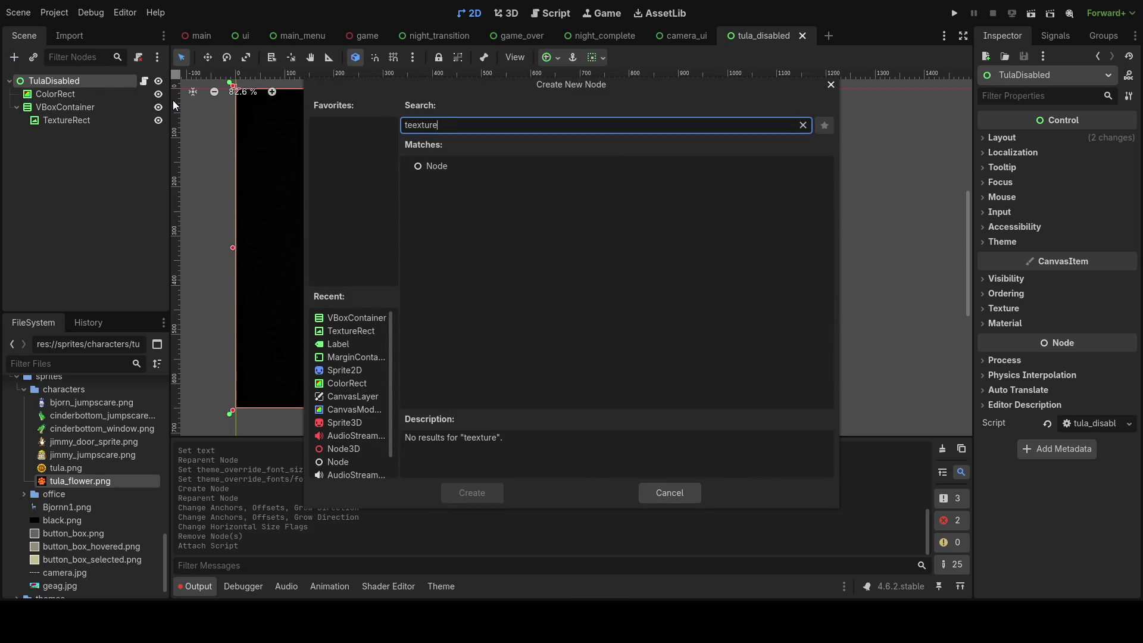
key(BackSpace)
key(BackSpace)
key(BackSpace)
text(extureb)
key(Return)
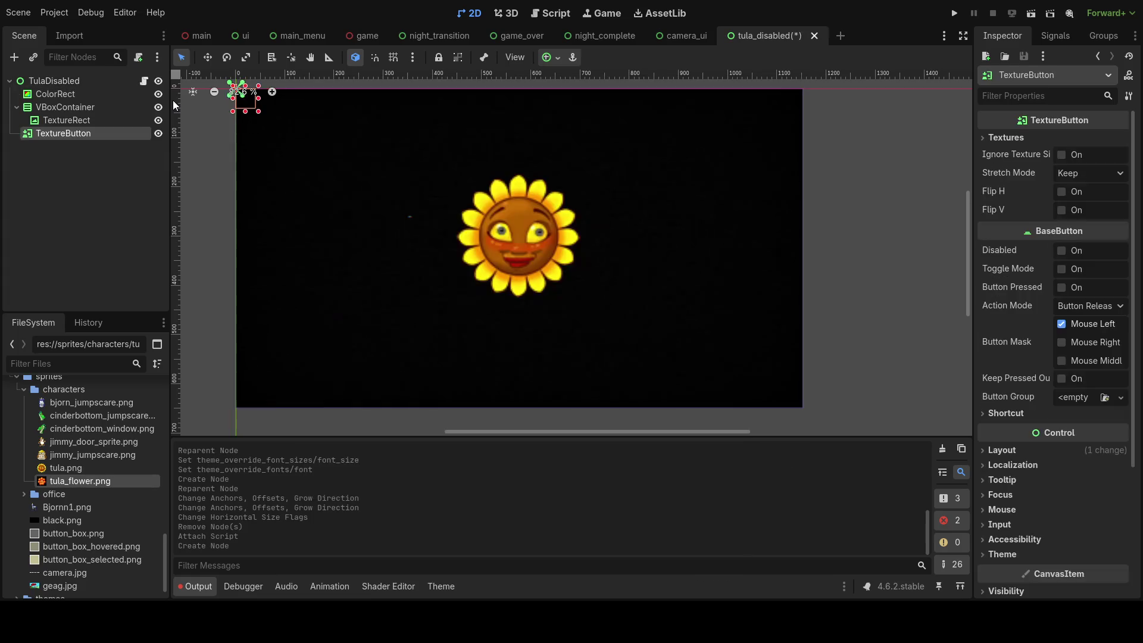
key(F2)
text(Flower)
key(Return)
right_click(100, 137)
click(169, 425)
key(ctrl+s)
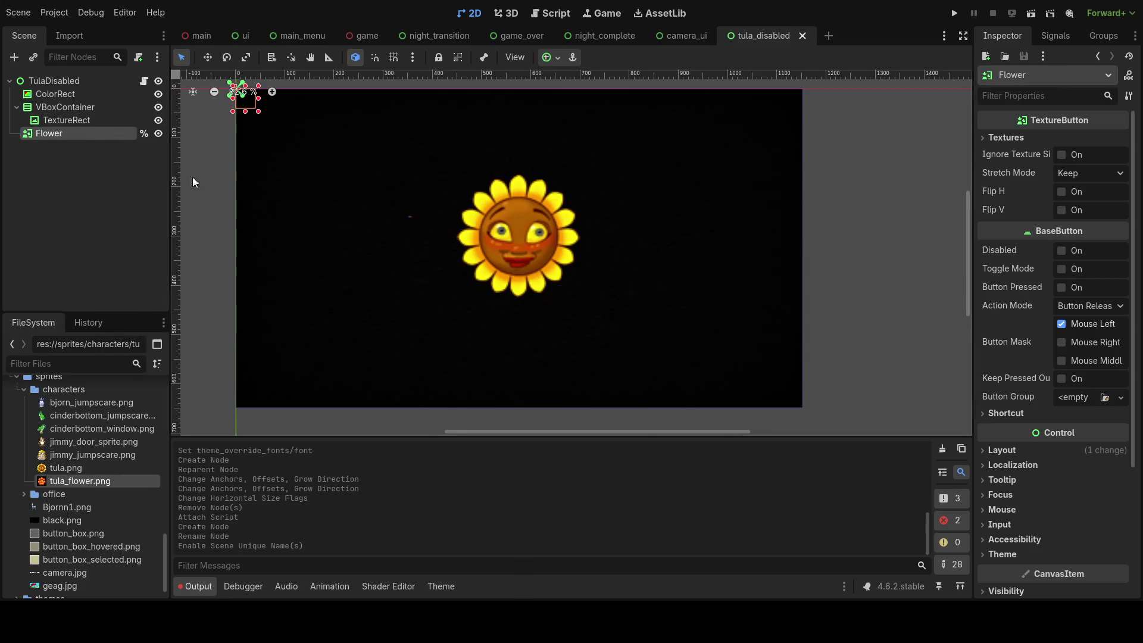
- Nudge the Flower button to x -40 and save
key(Left)
key(Left)
key(Left)
key(Right)
key(ctrl+s)
scroll(301, 132, down, 1)
scroll(352, 253, up, 4)
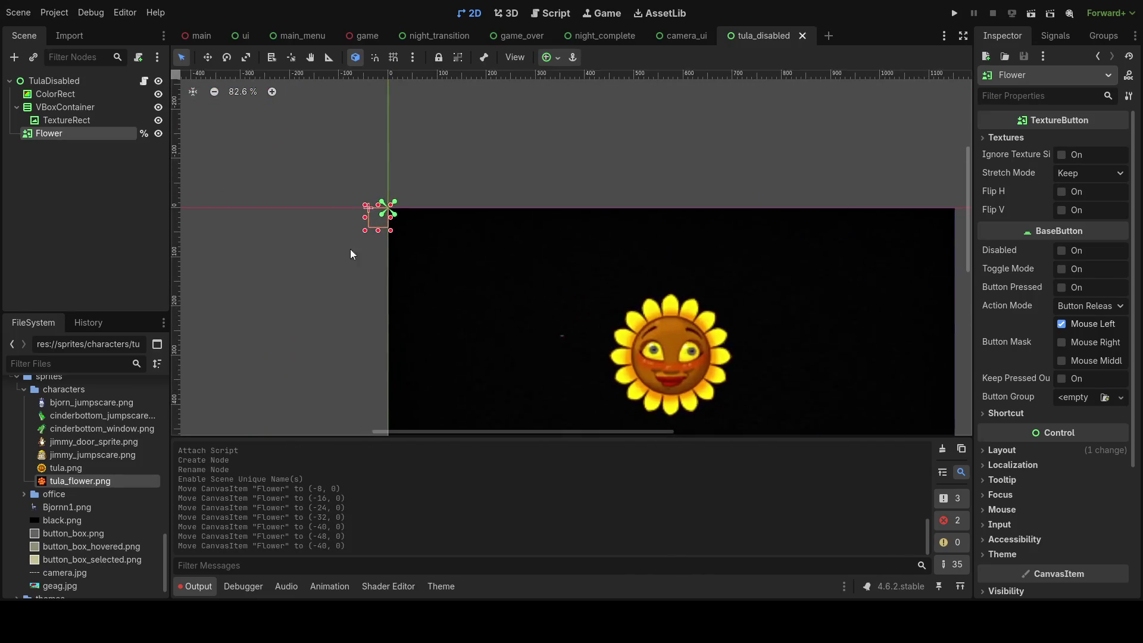
click(123, 140)
- Add a Control named FlowerContainer and make it accessible by unique name
key(ctrl+a)
text(control)
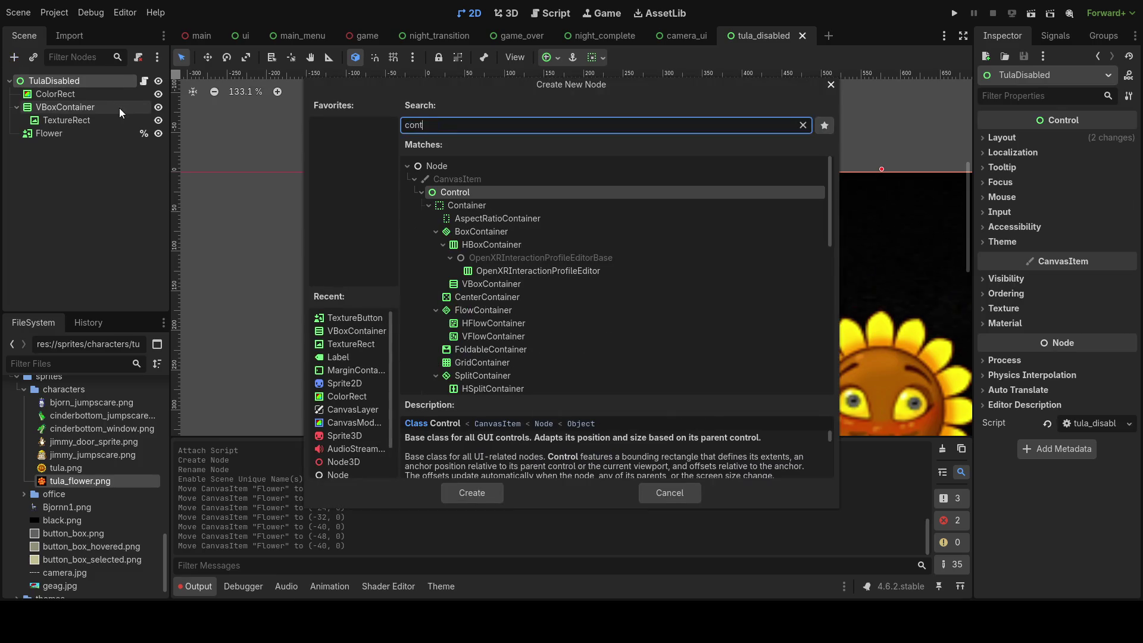
key(Return)
text(FlowerCont)
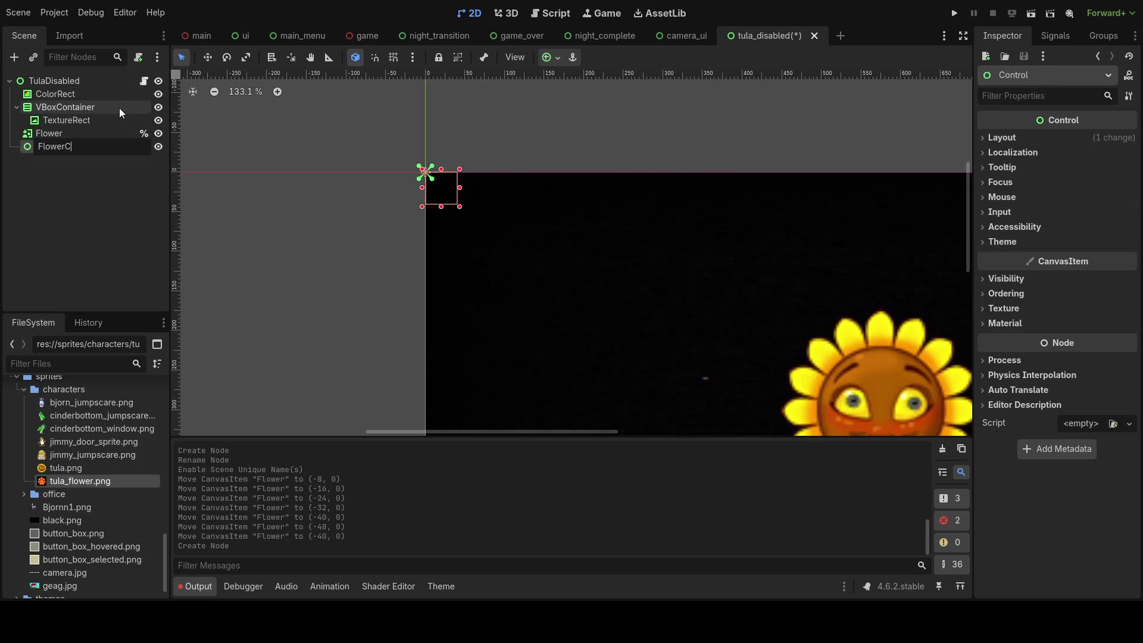
text(ainer)
key(Return)
right_click(128, 146)
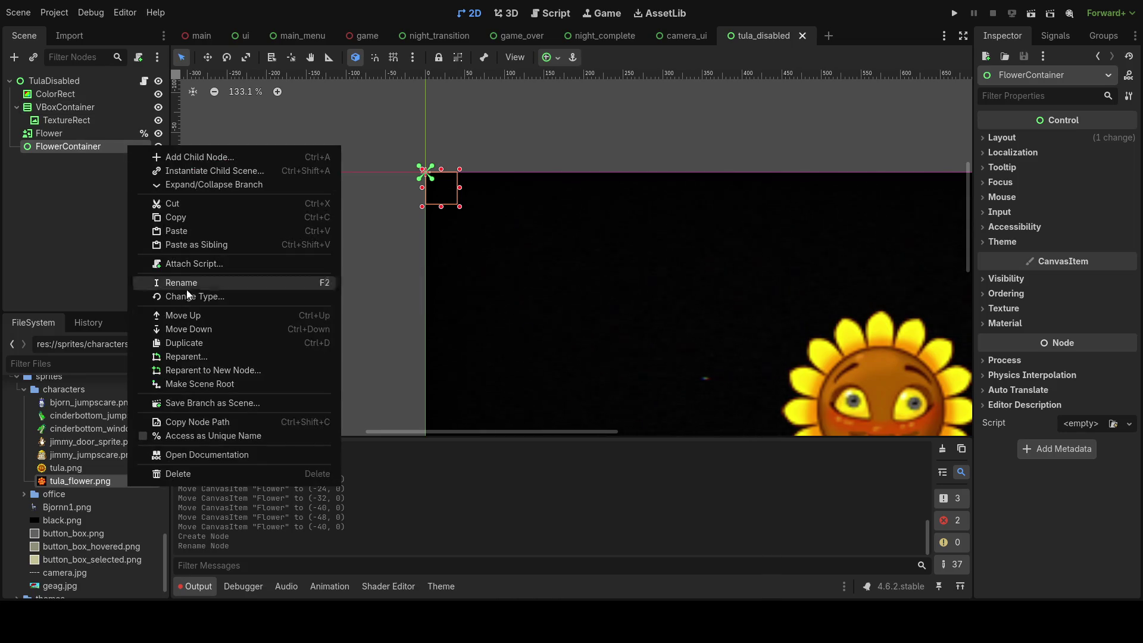
click(178, 434)
- Reframe the canvas view and reselect the Flower button node
scroll(245, 212, down, 5)
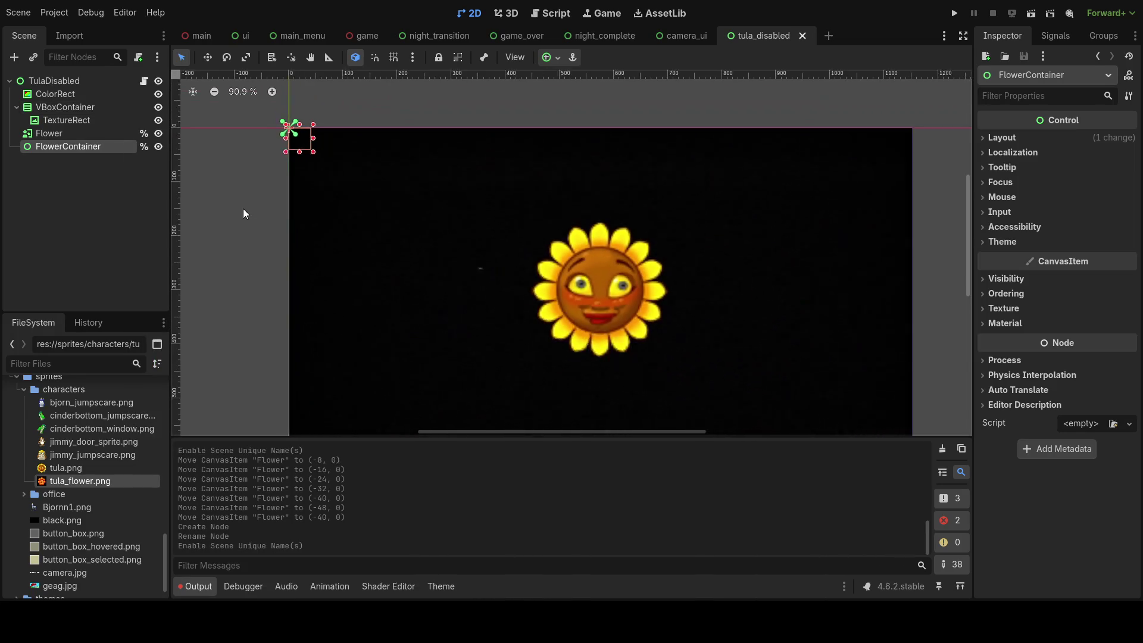
drag(257, 208, 308, 213)
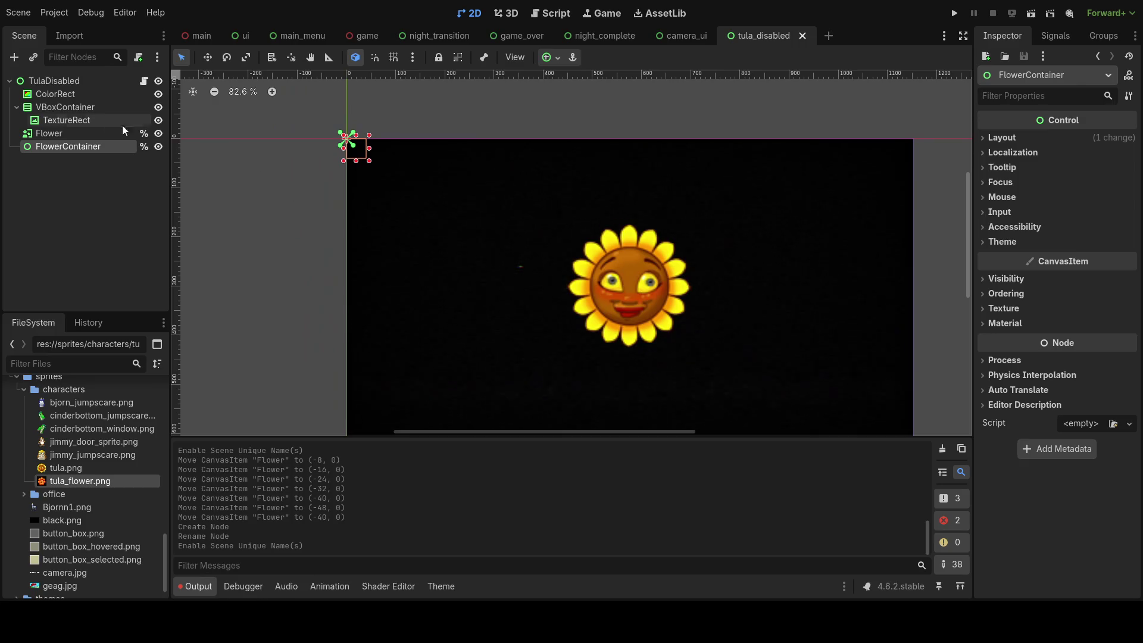
click(68, 133)
click(77, 155)
click(71, 146)
click(66, 133)
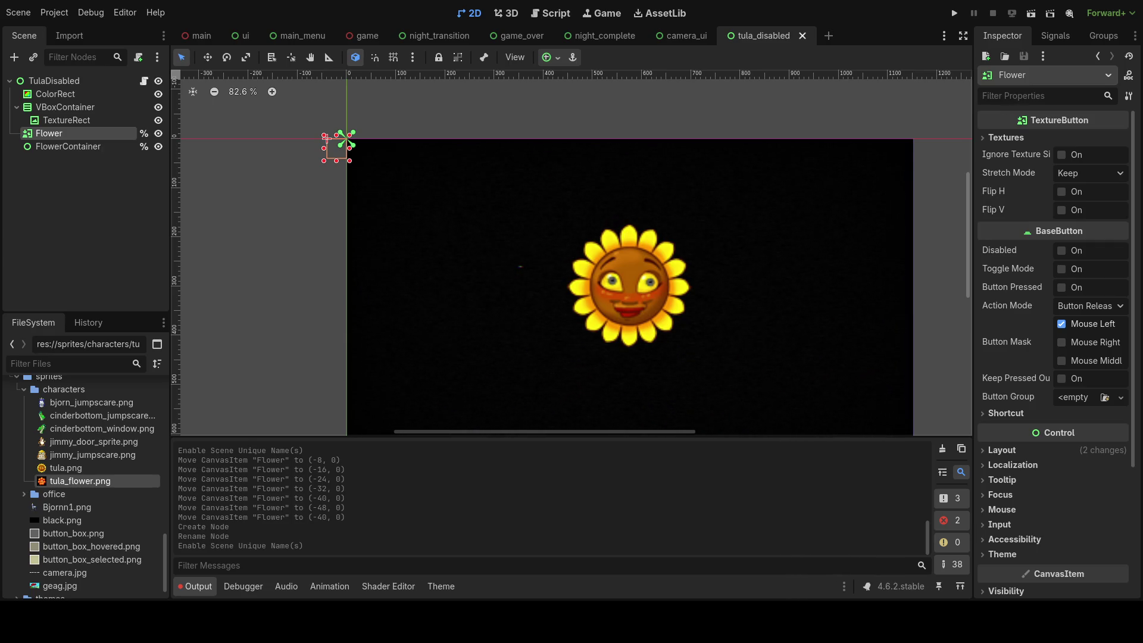
click(106, 177)
- Load tula_flower.png as the Flower button's Normal texture
click(121, 135)
click(1014, 142)
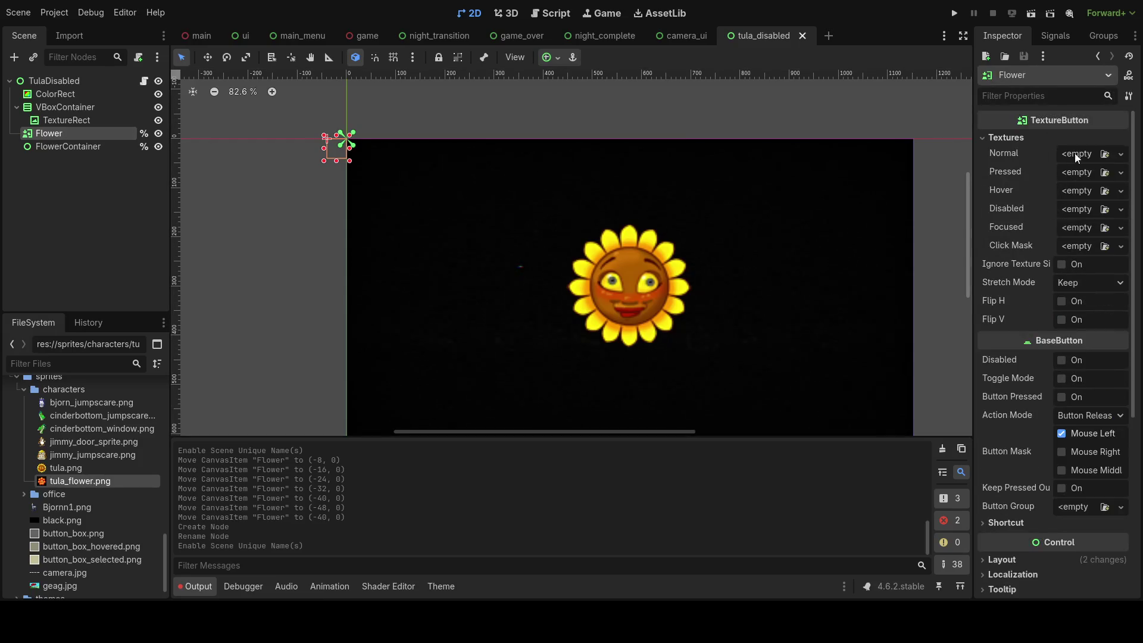
click(1105, 154)
scroll(509, 262, down, 3)
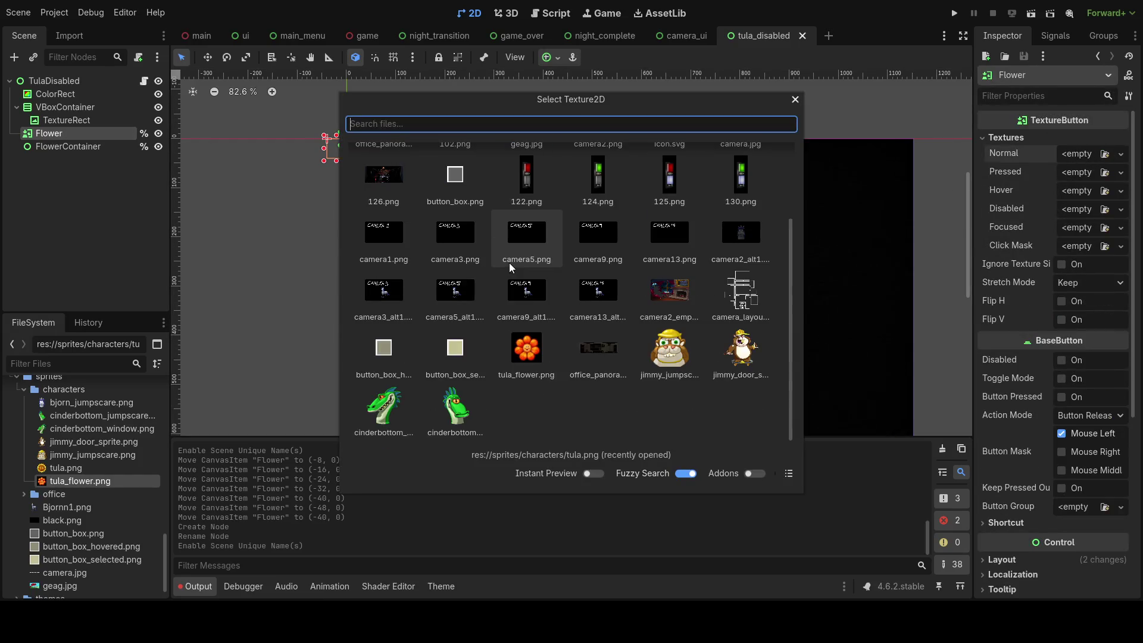
double_click(529, 349)
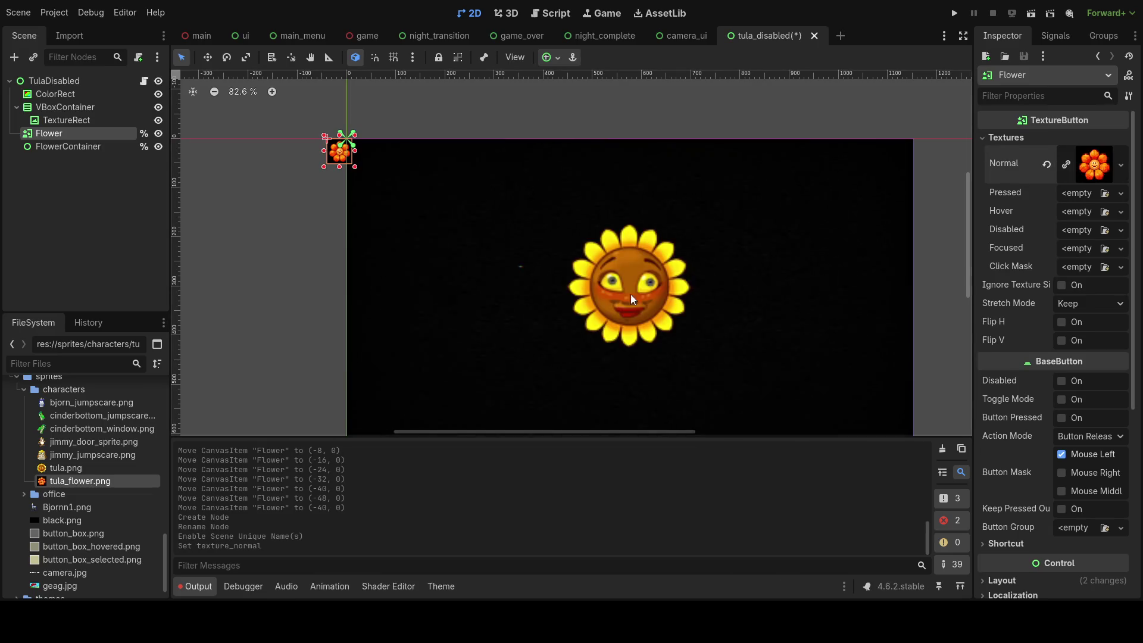
scroll(334, 158, up, 6)
scroll(342, 170, down, 3)
- Shift the Flower button further left, save, then delete the Flower node
key(shift+Left)
key(shift+Left)
key(ctrl+s)
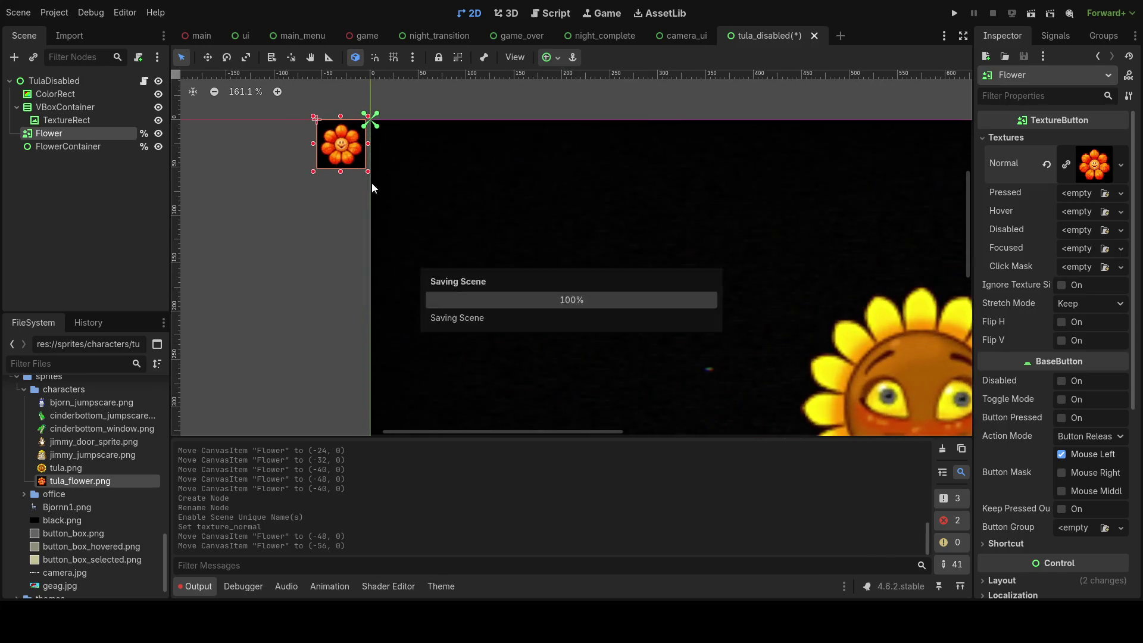
scroll(712, 208, down, 5)
scroll(381, 166, up, 14)
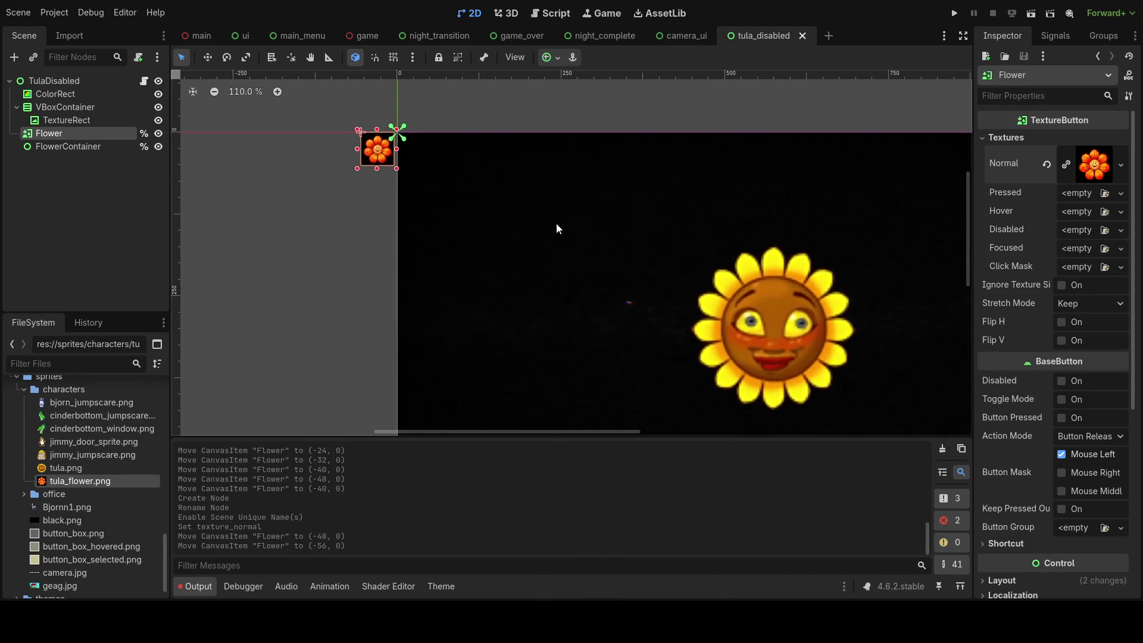
scroll(430, 224, down, 2)
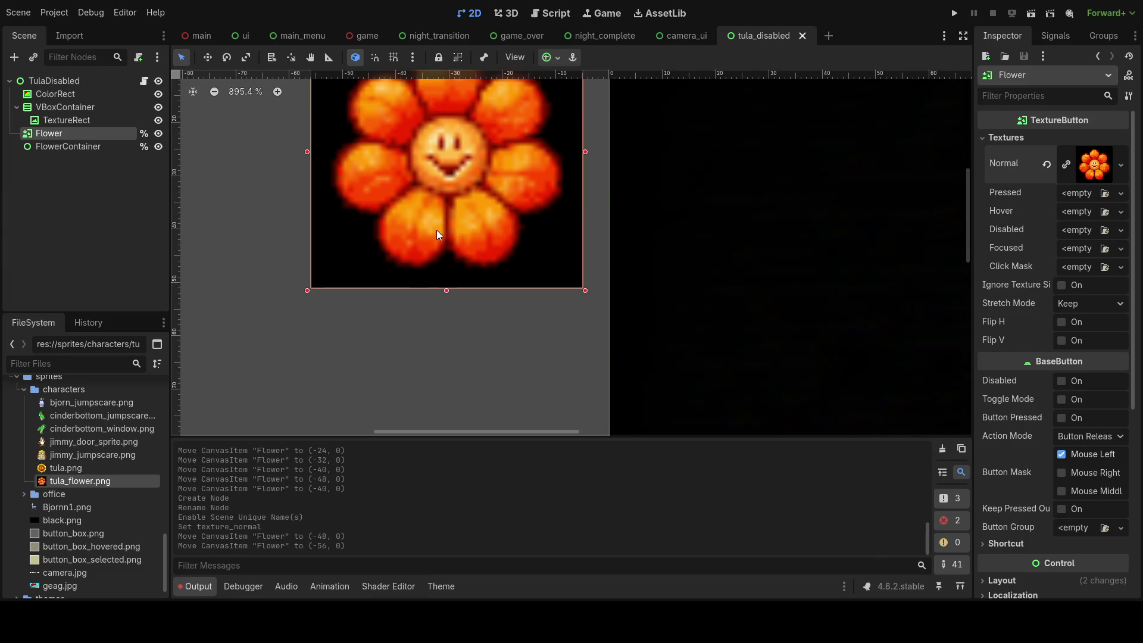
key(Delete)
click(538, 316)
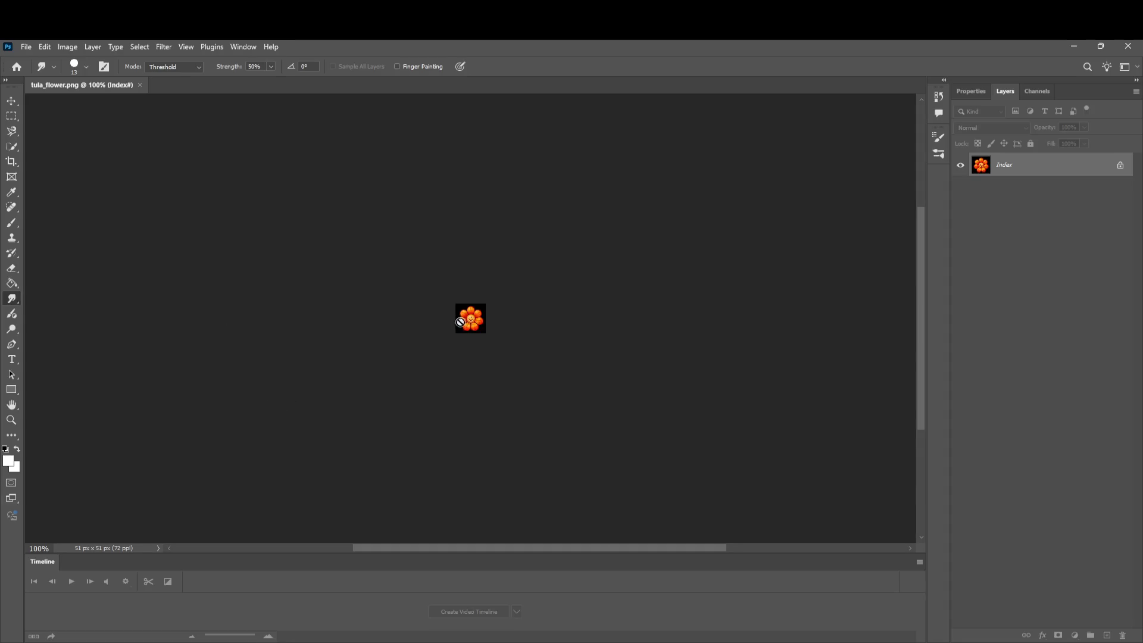
- Select the Move tool and change options in the top-right panel
scroll(478, 334, left, 2)
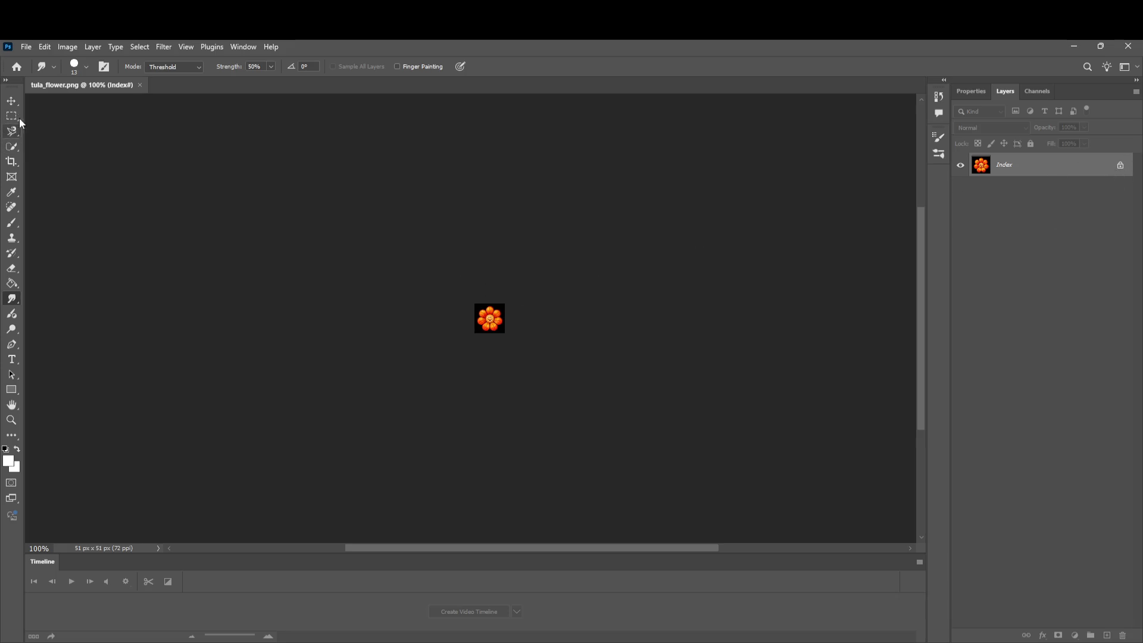
click(11, 100)
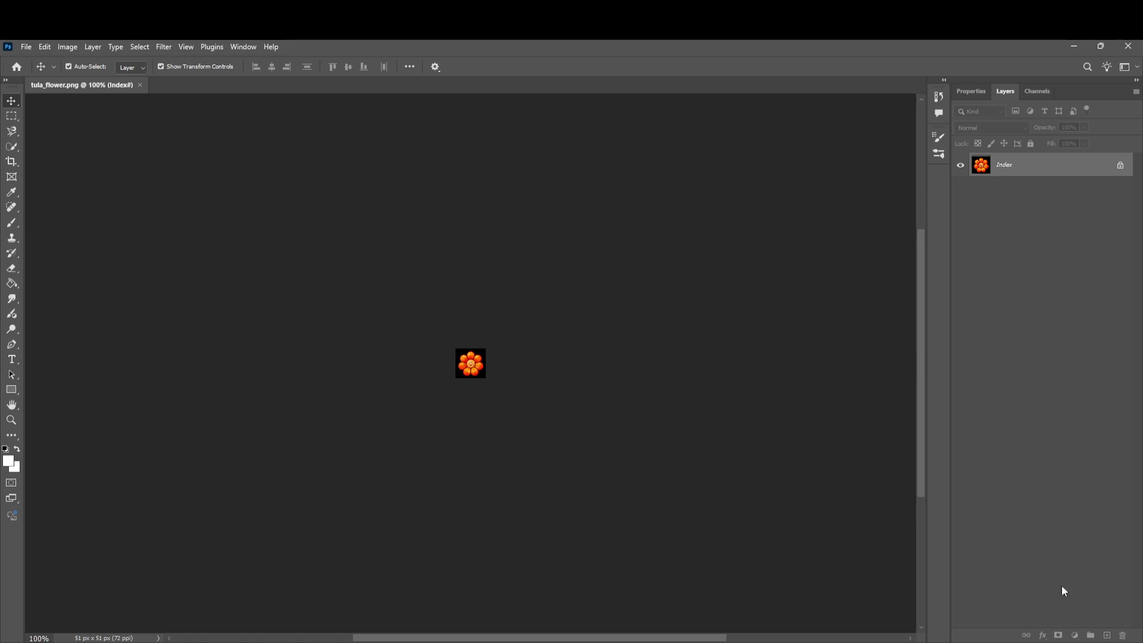
click(976, 91)
click(1005, 92)
scroll(475, 353, up, 5)
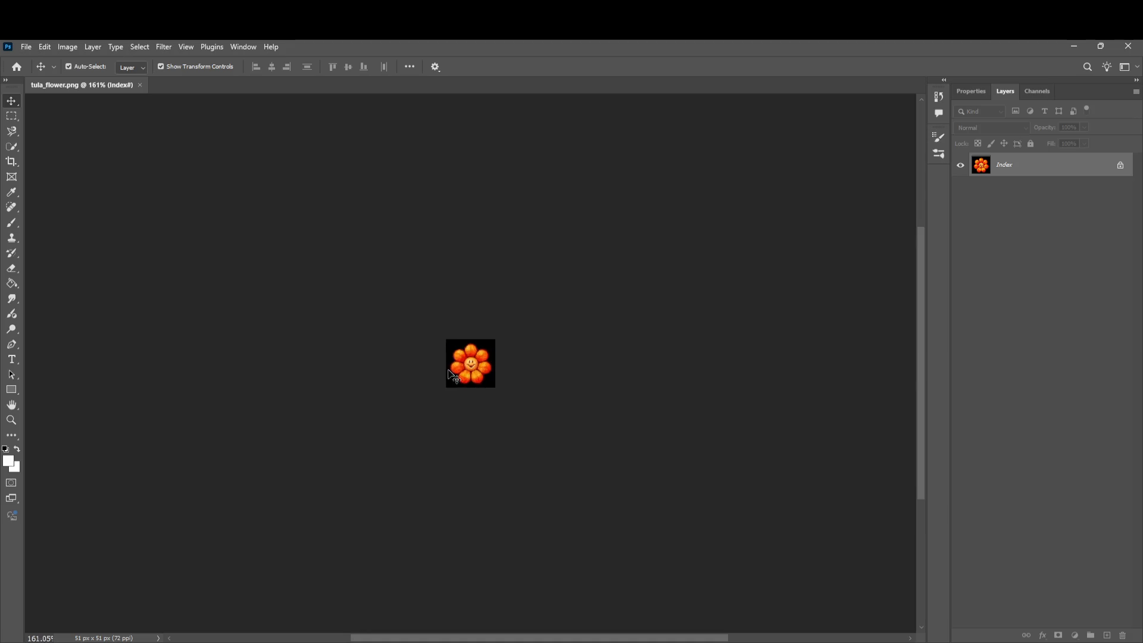
- Test a brush dab on the petal, undo it, and set Quick Selection to add mode
key(b)
click(471, 366)
key(ctrl+z)
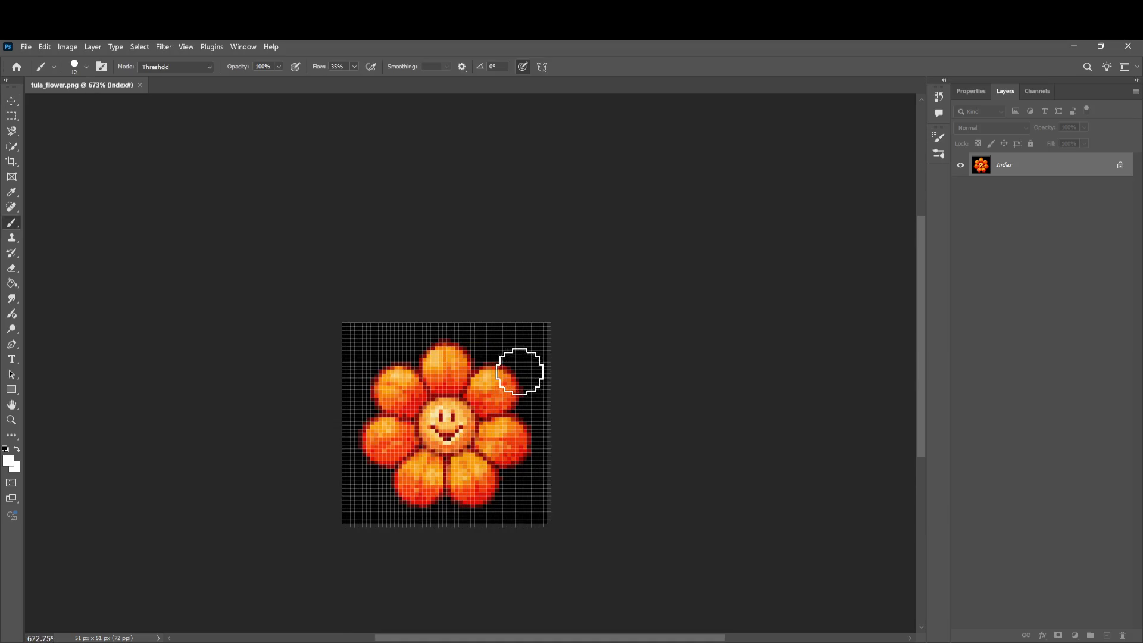
scroll(498, 347, up, 2)
key(w)
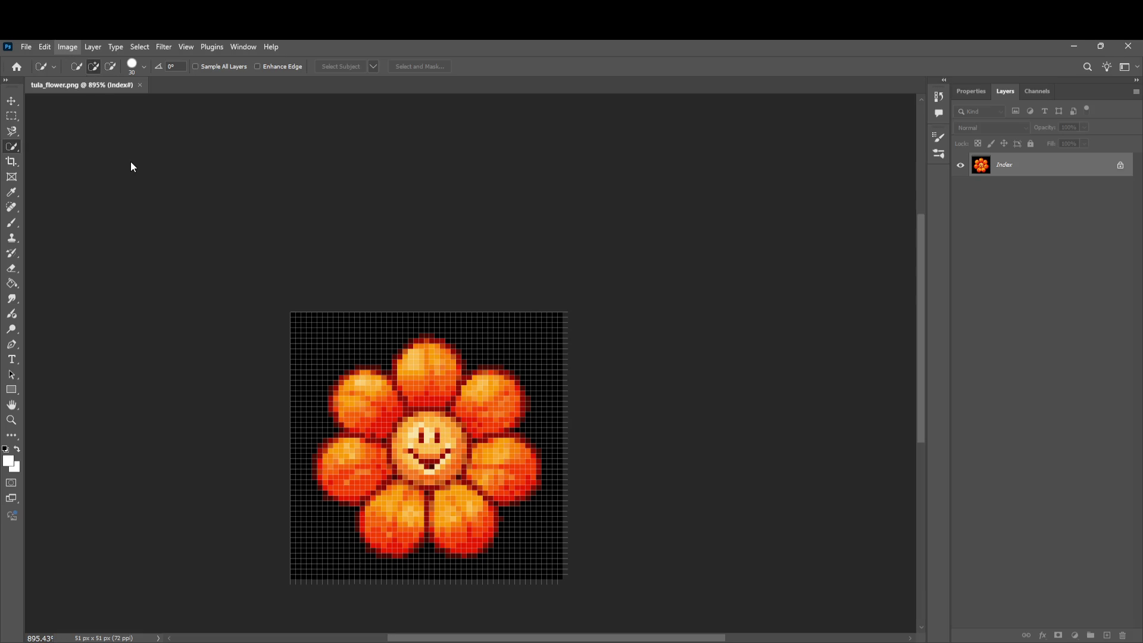
click(93, 67)
- Convert the image to RGB Color, quick-select the black backdrop, and switch to the Eraser
click(216, 113)
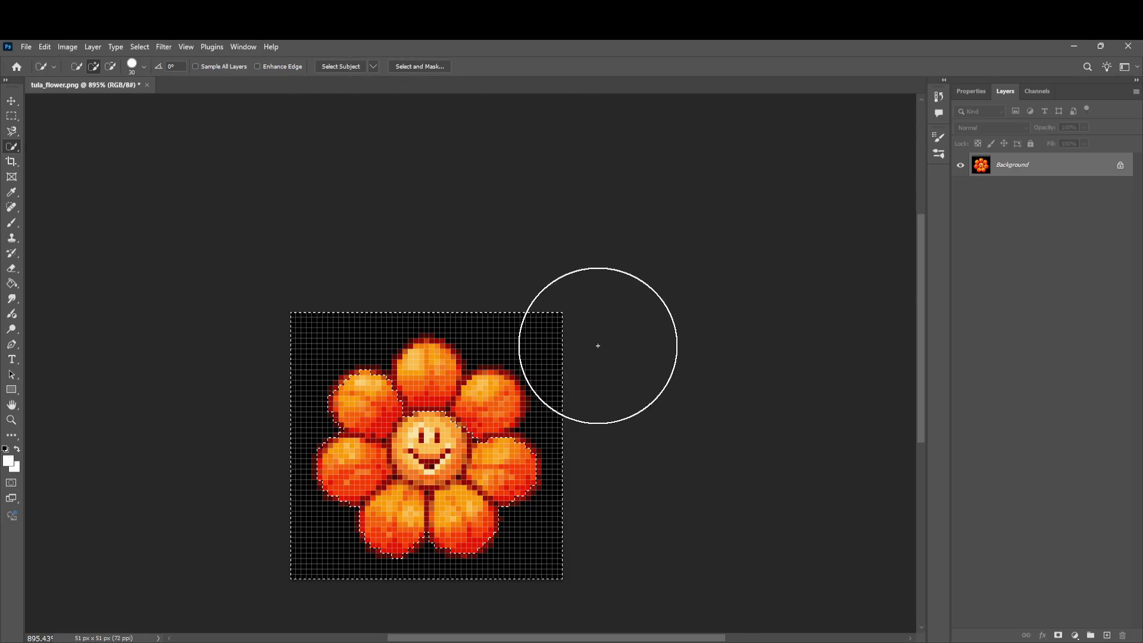
click(538, 339)
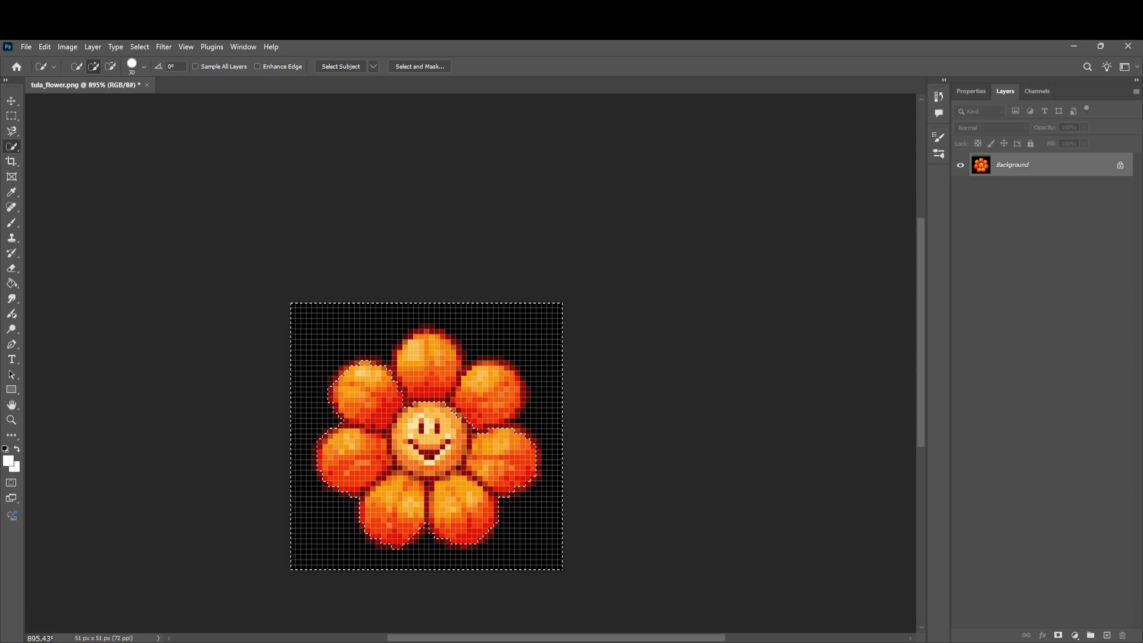
key(alt)
scroll(546, 337, up, 5)
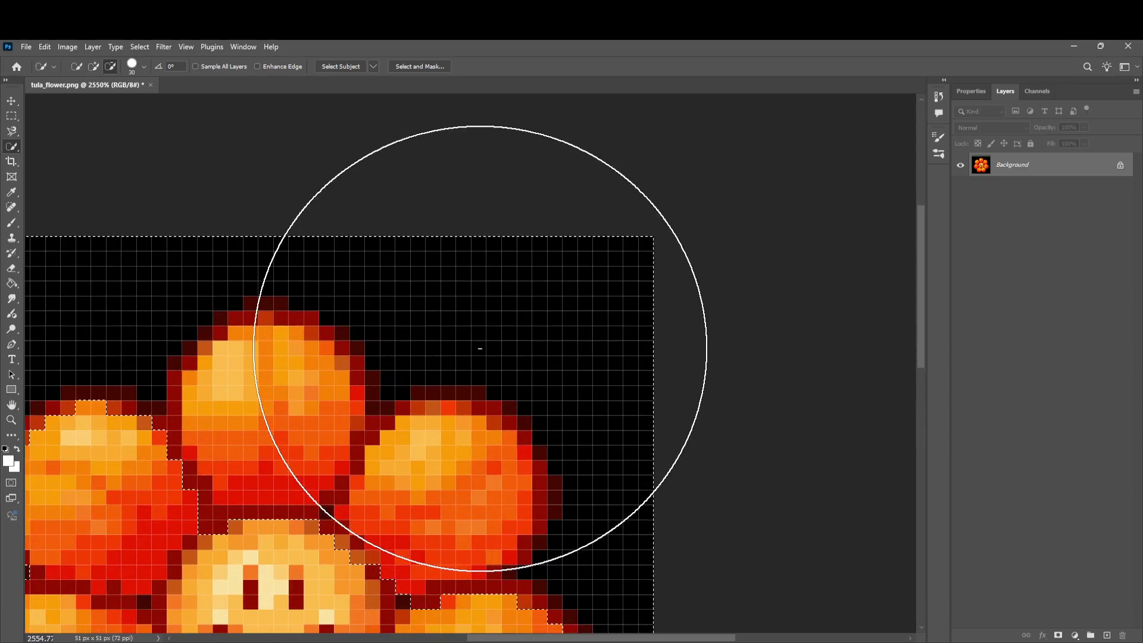
key(e)
scroll(452, 302, down, 5)
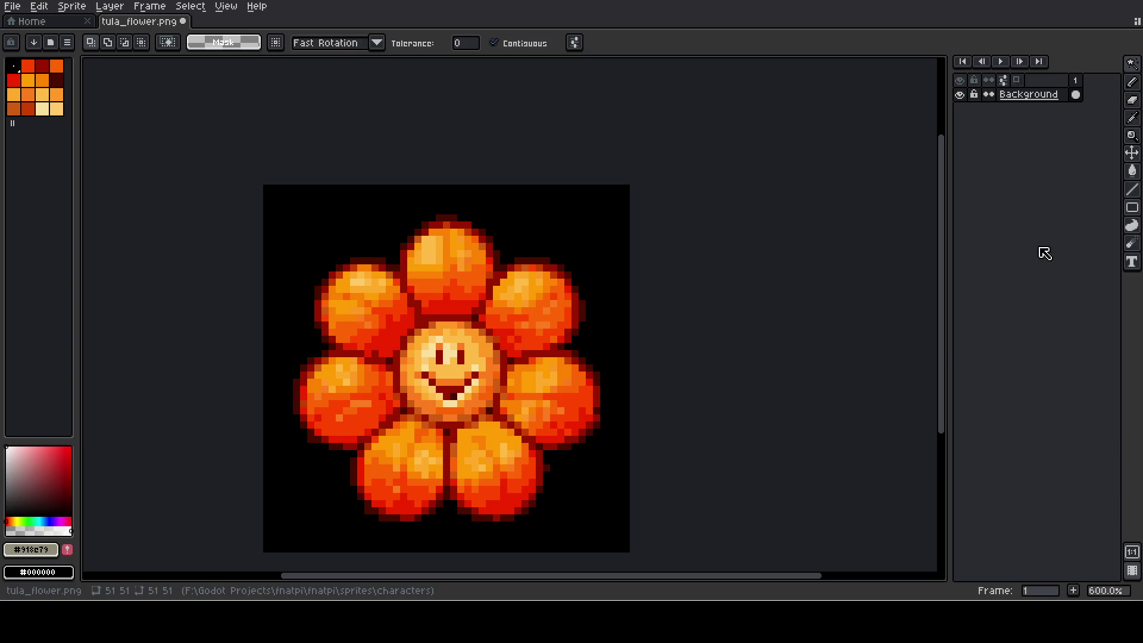
- Add a new Layer 1 and dismiss the error from trying to move Background
key(shift+n)
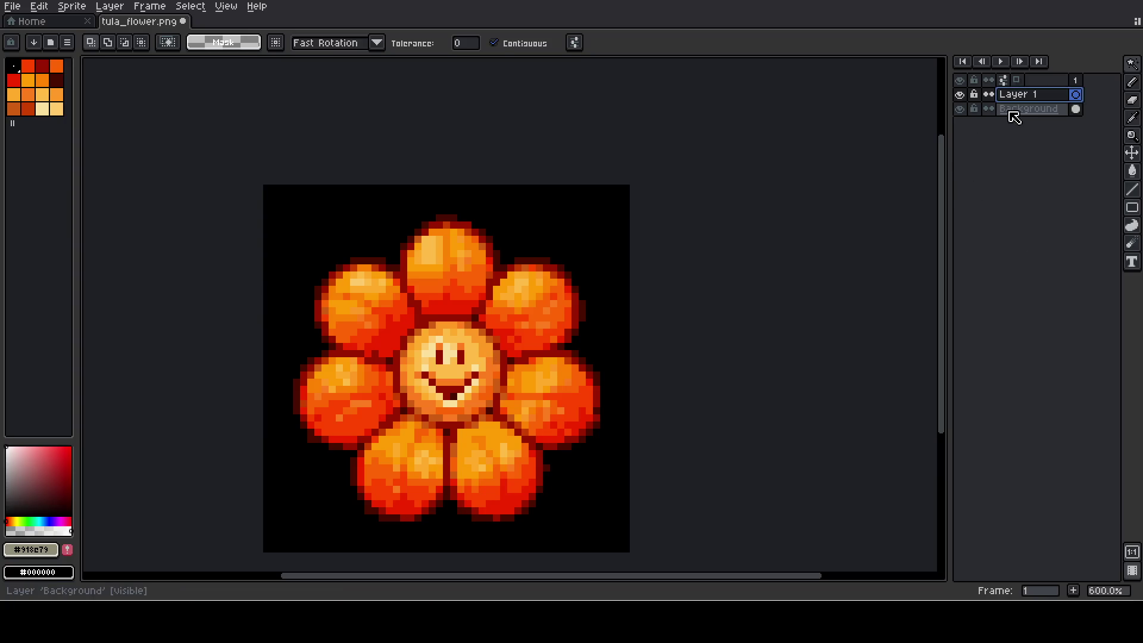
mouse_move(991, 112)
mouse_down()
mouse_move(1010, 120)
mouse_move(1012, 95)
mouse_up()
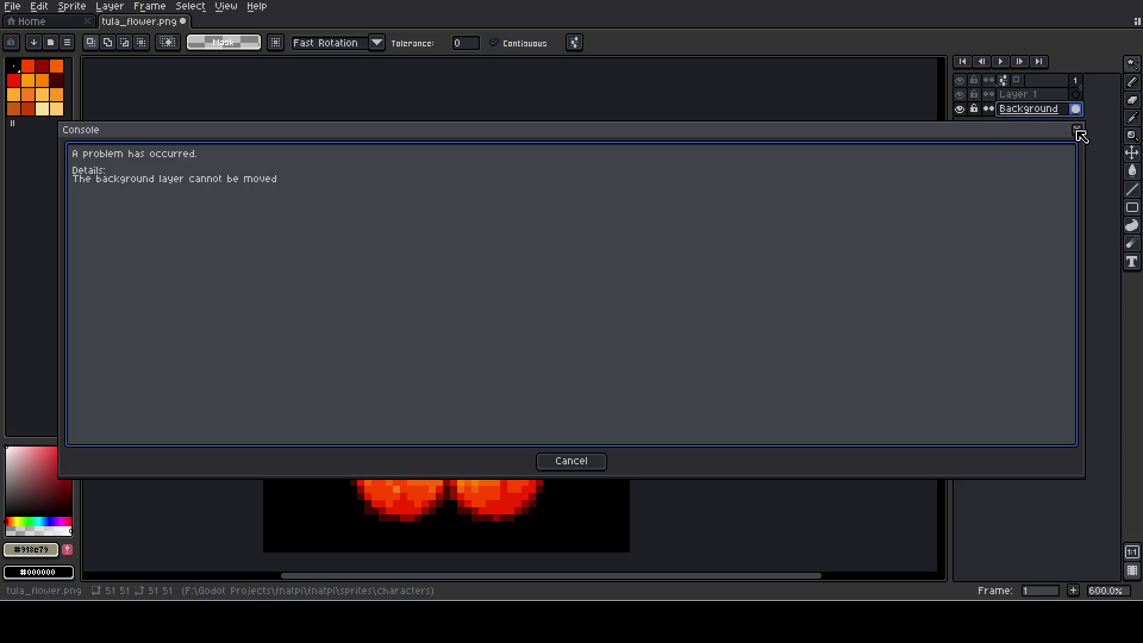
click(1078, 129)
- Cut the whole flower from Background, paste it onto Layer 1, and remove Background
key(ctrl+a)
key(ctrl+x)
click(1024, 94)
key(ctrl+v)
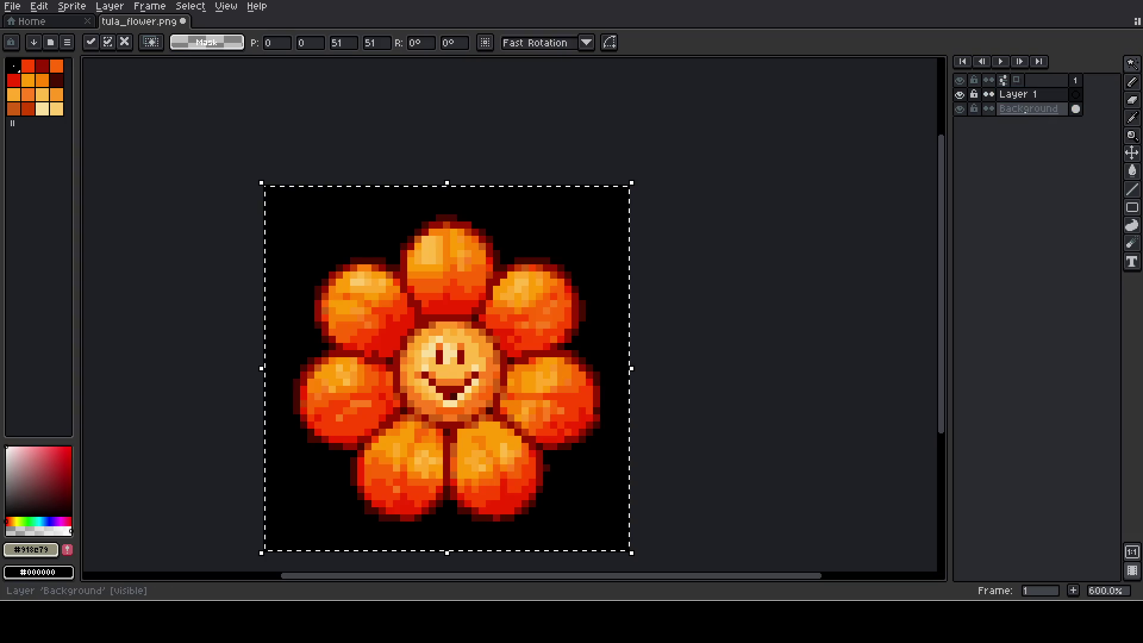
key(Delete)
scroll(615, 263, up, 3)
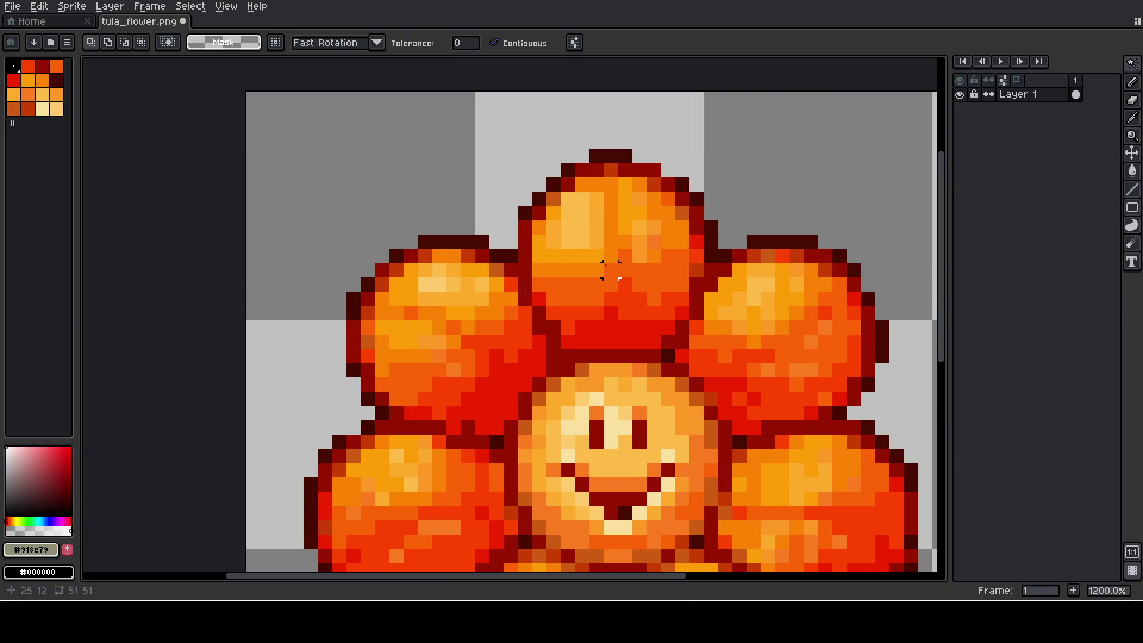
scroll(610, 271, up, 3)
scroll(658, 311, up, 3)
- Pick the dark maroon outline colour and extend the flower's top outline and top petal edge
key(i)
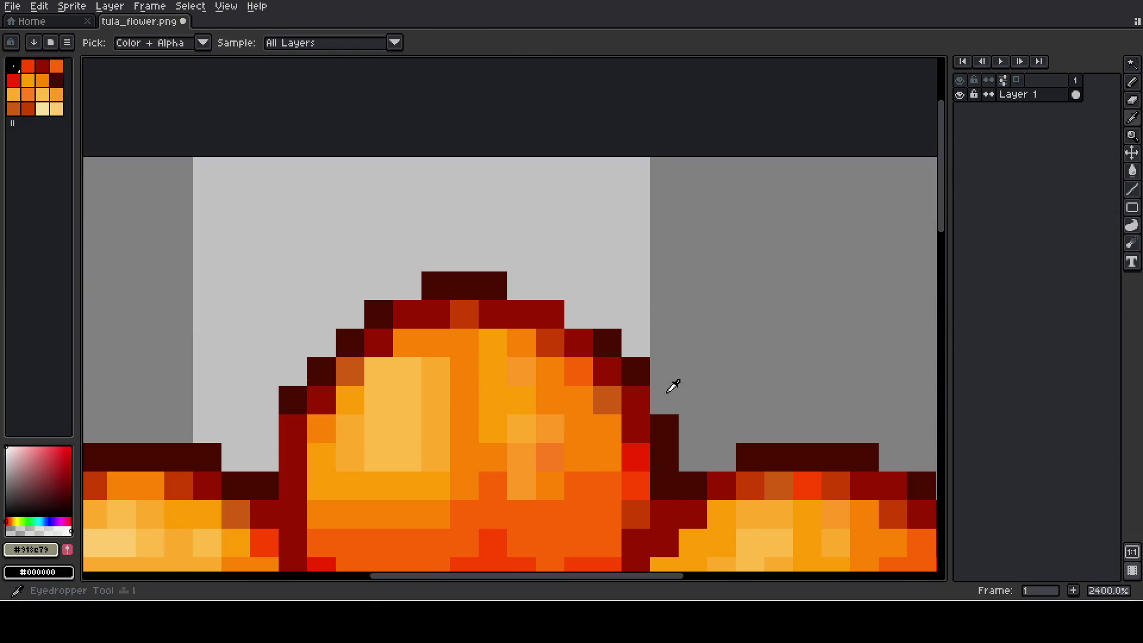
alt+click(667, 393)
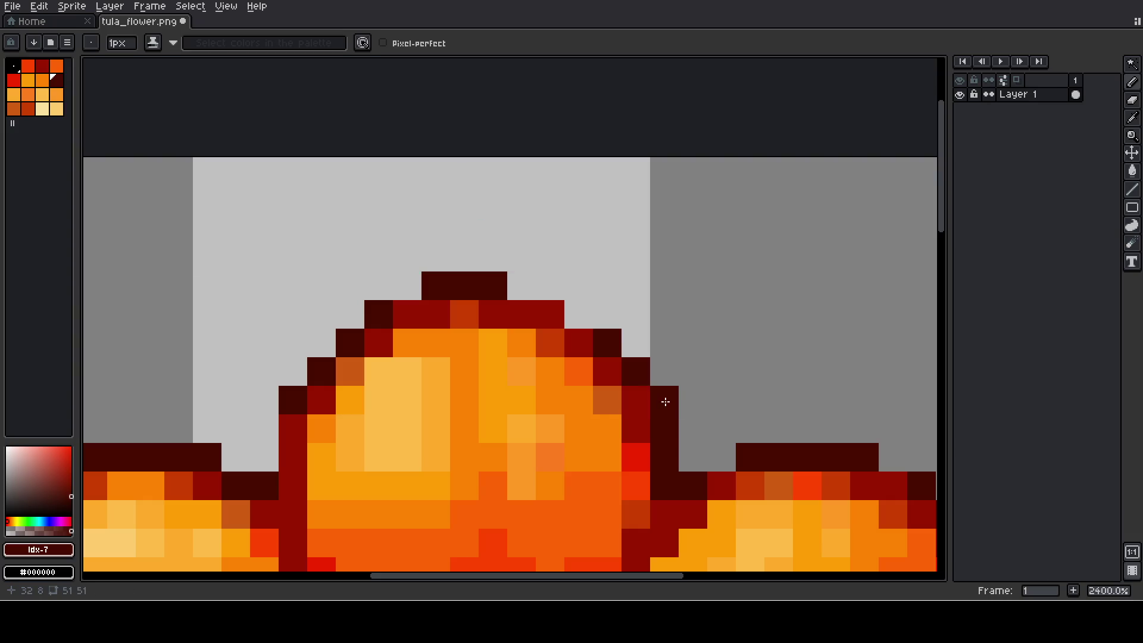
click(580, 314)
click(550, 285)
click(521, 286)
click(408, 285)
drag(254, 494, 510, 348)
click(519, 282)
click(520, 311)
drag(377, 396, 551, 324)
click(494, 239)
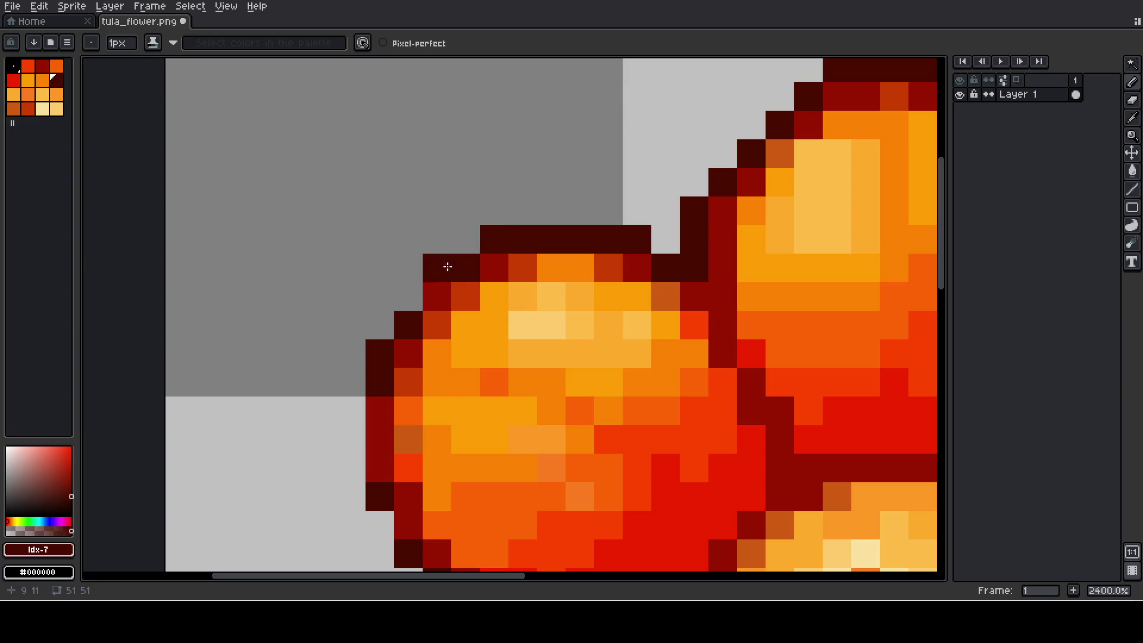
- Fill gaps in the left outline and darken the left petals' outer edges in maroon
click(408, 297)
drag(351, 383, 351, 468)
scroll(413, 459, down, 2)
click(393, 212)
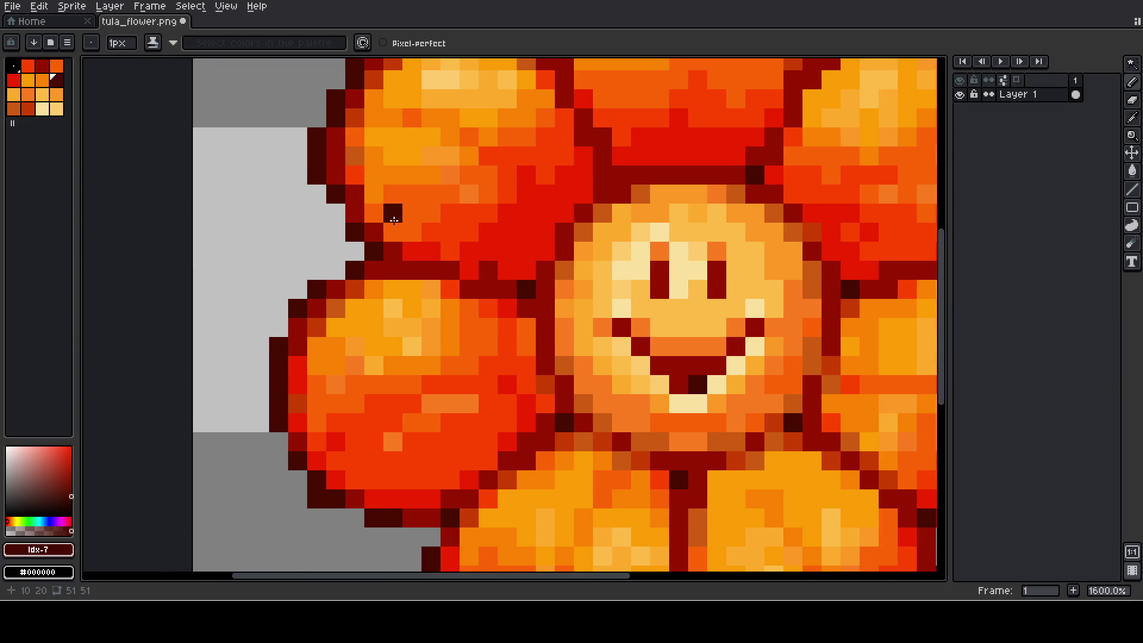
scroll(394, 220, up, 2)
click(323, 210)
click(323, 325)
click(209, 440)
scroll(423, 522, down, 5)
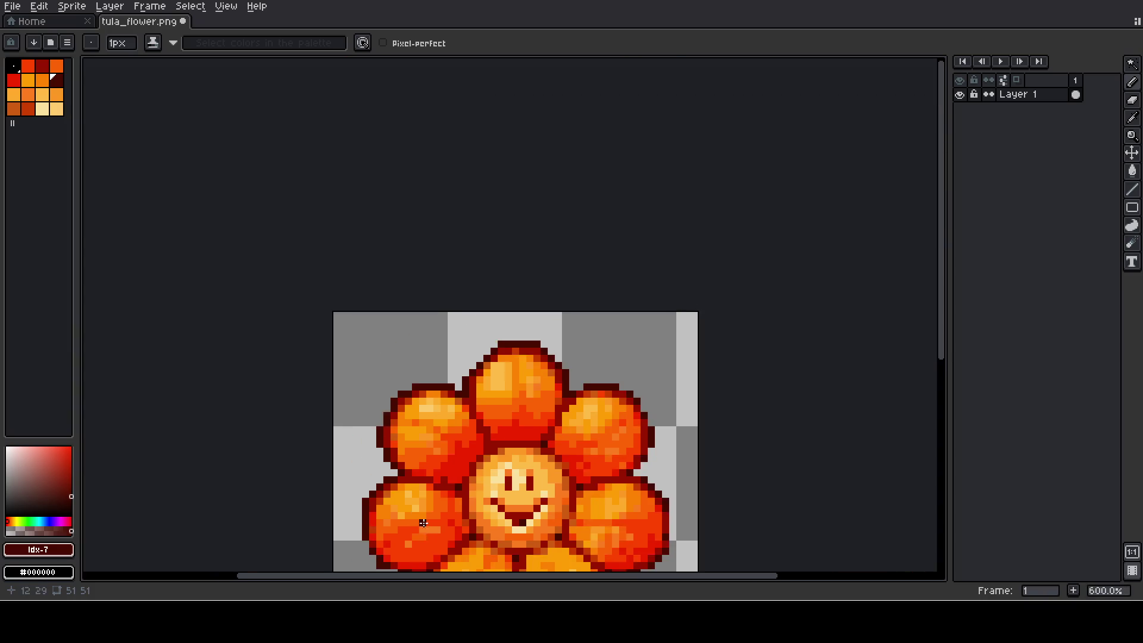
drag(423, 523, 473, 267)
scroll(439, 329, up, 5)
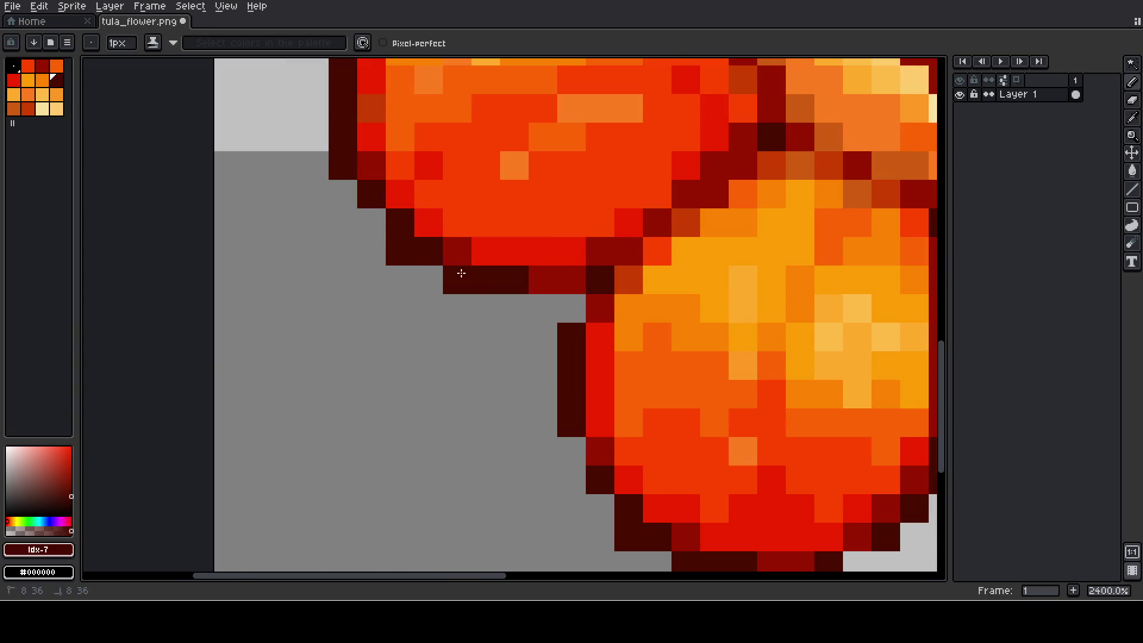
- Erase a stray dark outline pixel and add outline pixels along the petal edge
key(e)
click(400, 251)
key(b)
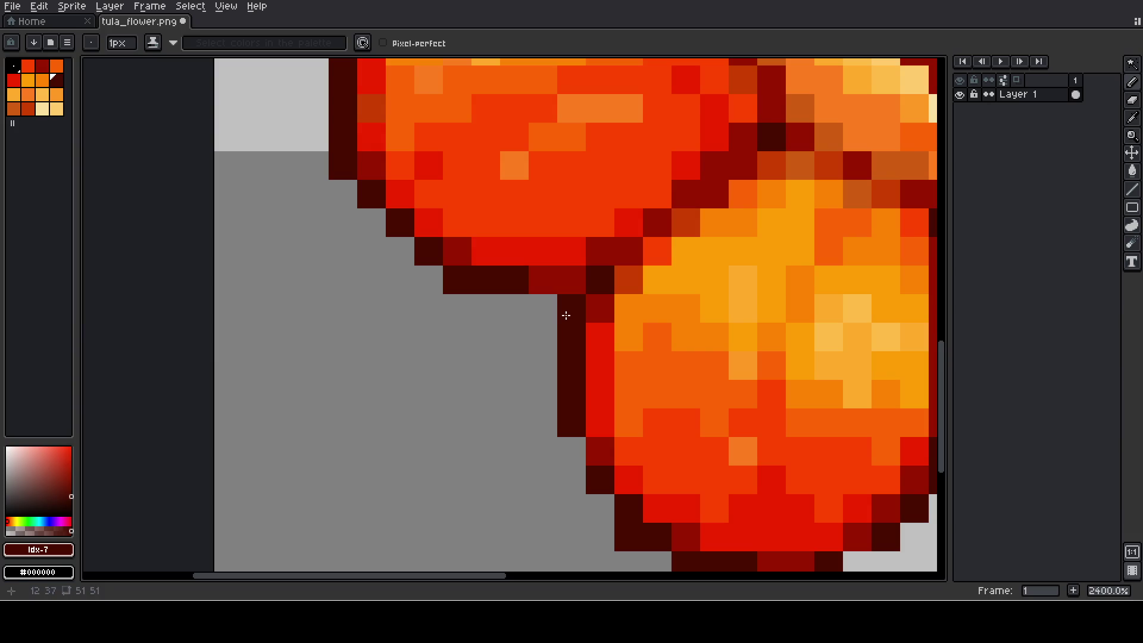
click(543, 308)
click(571, 450)
scroll(684, 536, down, 10)
scroll(718, 522, up, 3)
drag(694, 503, 519, 406)
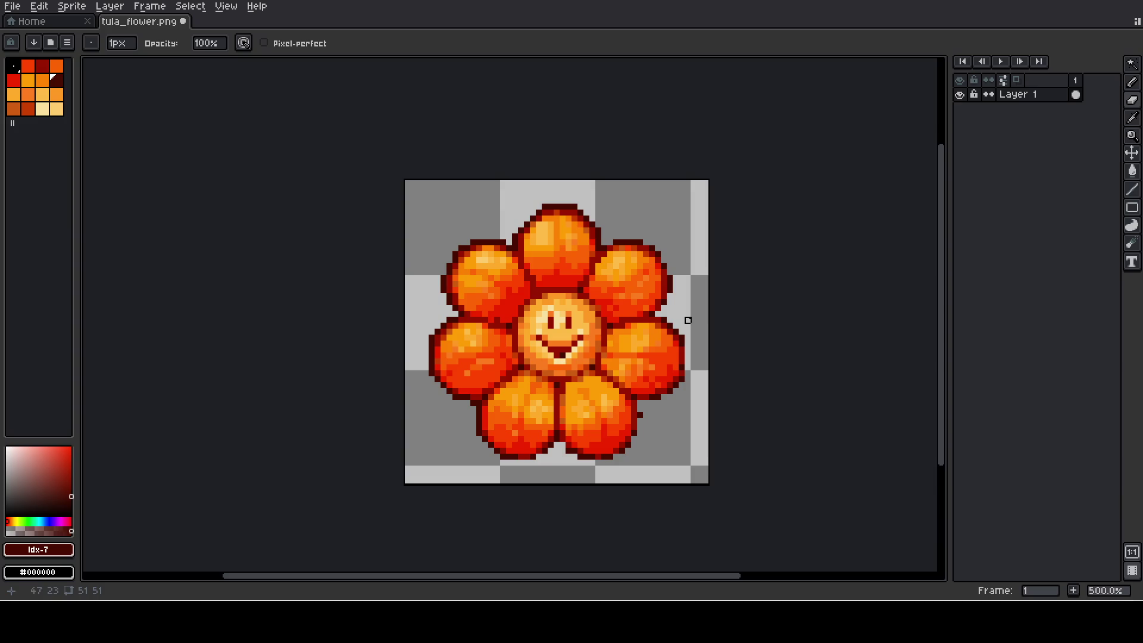
scroll(581, 433, up, 6)
- Outline the lower petal's bottom edge and fill the outline gaps below the petals
click(523, 450)
click(618, 415)
click(770, 415)
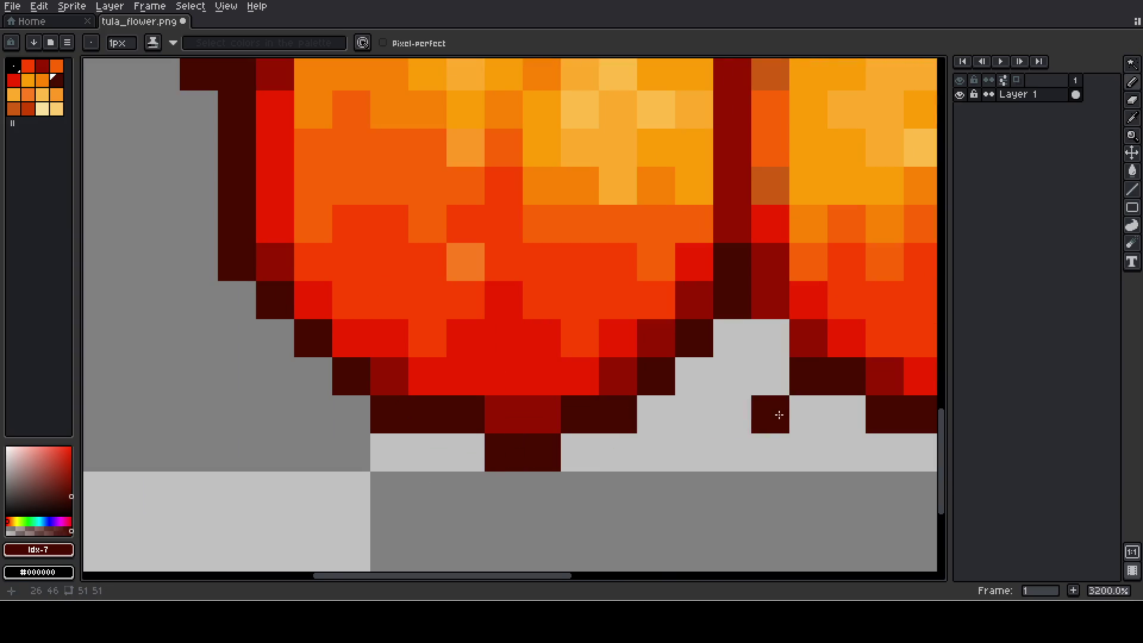
scroll(778, 413, left, 2)
click(407, 359)
click(640, 467)
click(749, 435)
scroll(812, 339, down, 3)
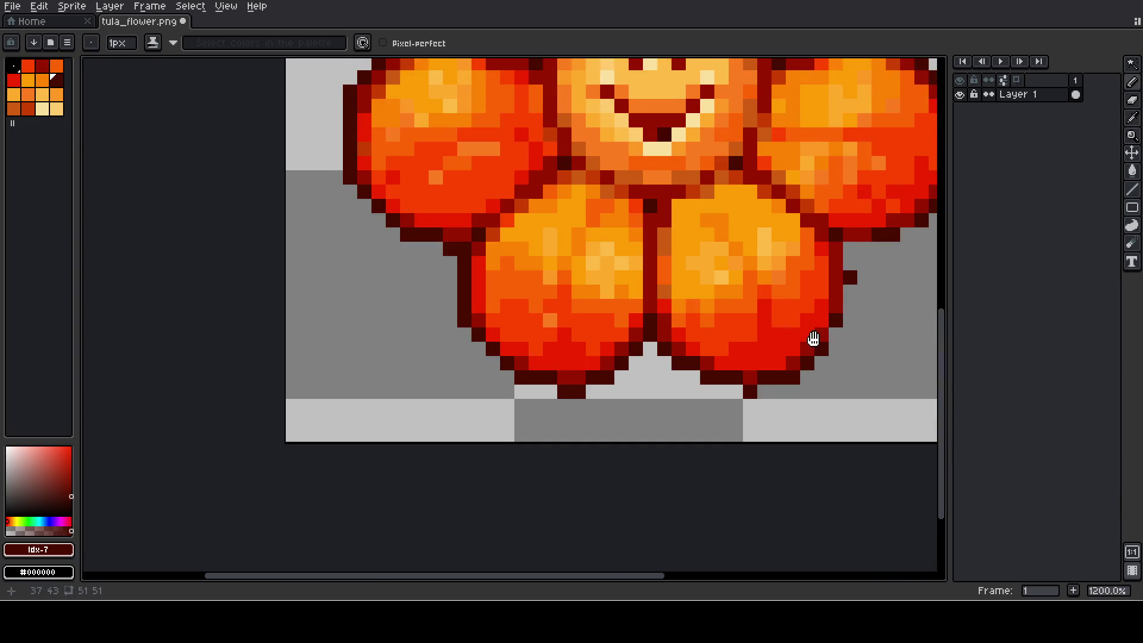
drag(812, 340, 451, 436)
scroll(452, 440, up, 2)
scroll(429, 427, down, 5)
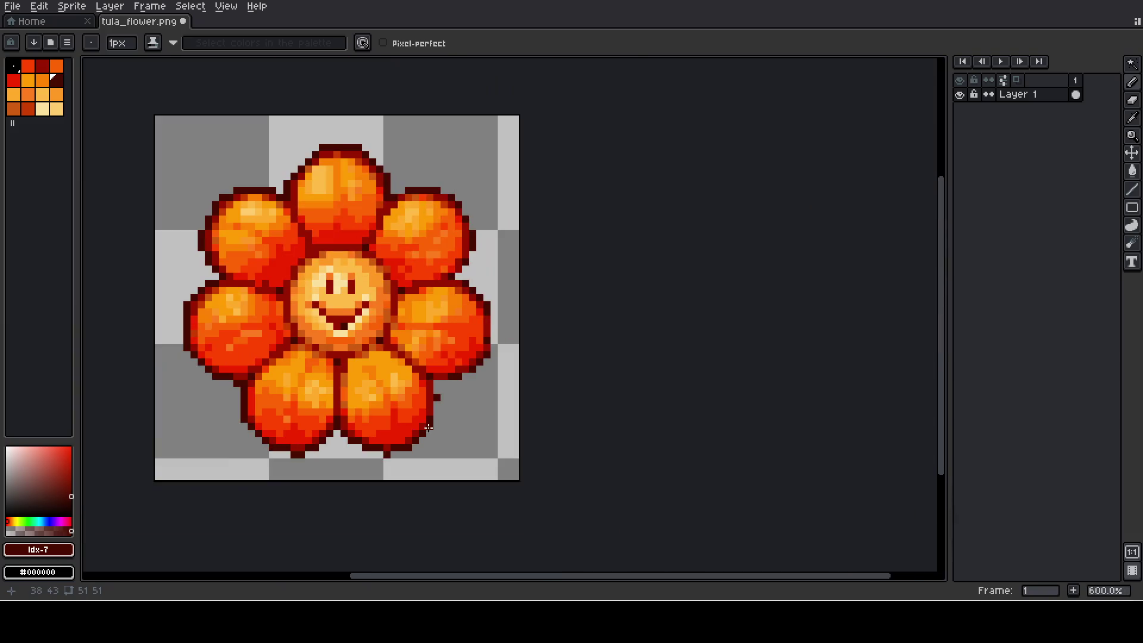
scroll(415, 439, up, 3)
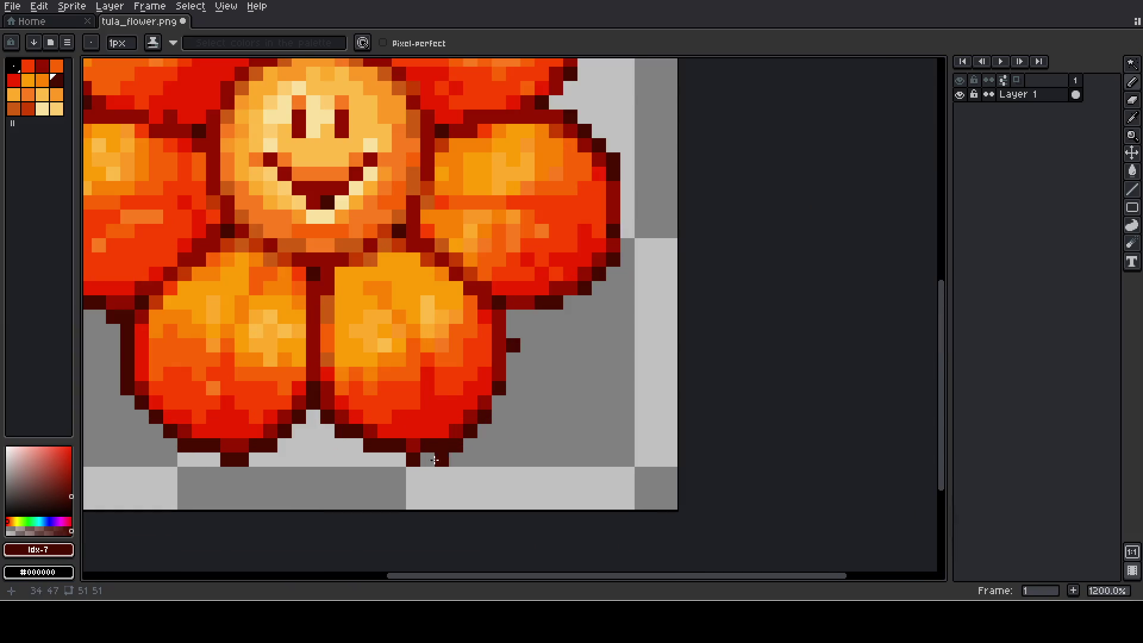
scroll(463, 449, down, 3)
scroll(463, 449, down, 1)
scroll(456, 451, up, 4)
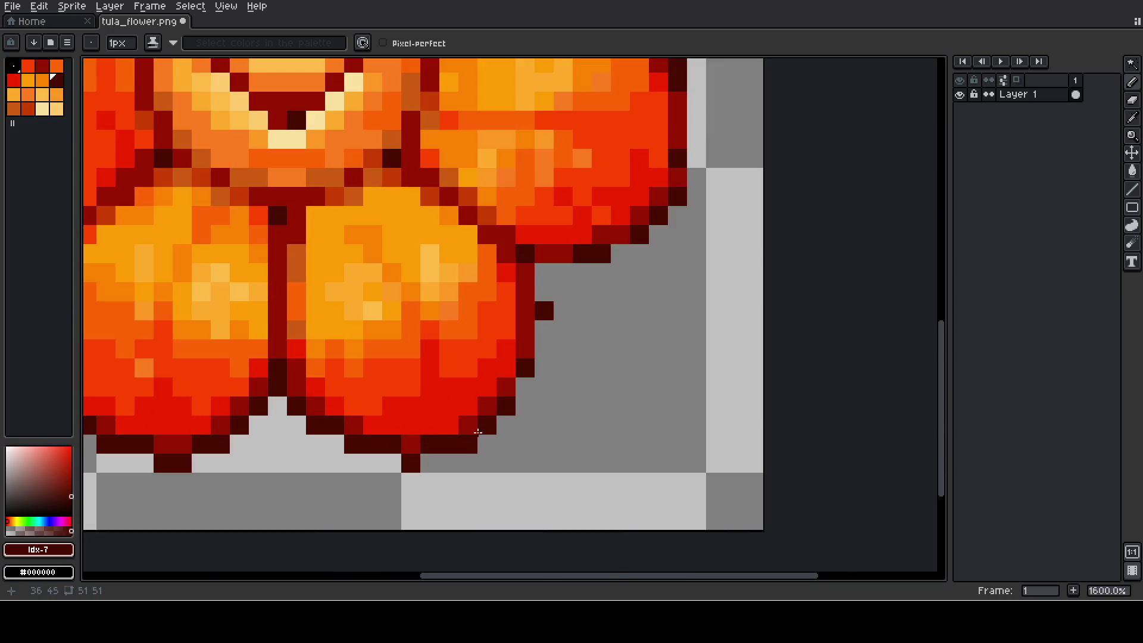
- Draw the dark outline down the right and lower-right petals, filling their edge gaps
mouse_move(549, 344)
mouse_down()
mouse_move(544, 292)
mouse_move(576, 267)
mouse_up()
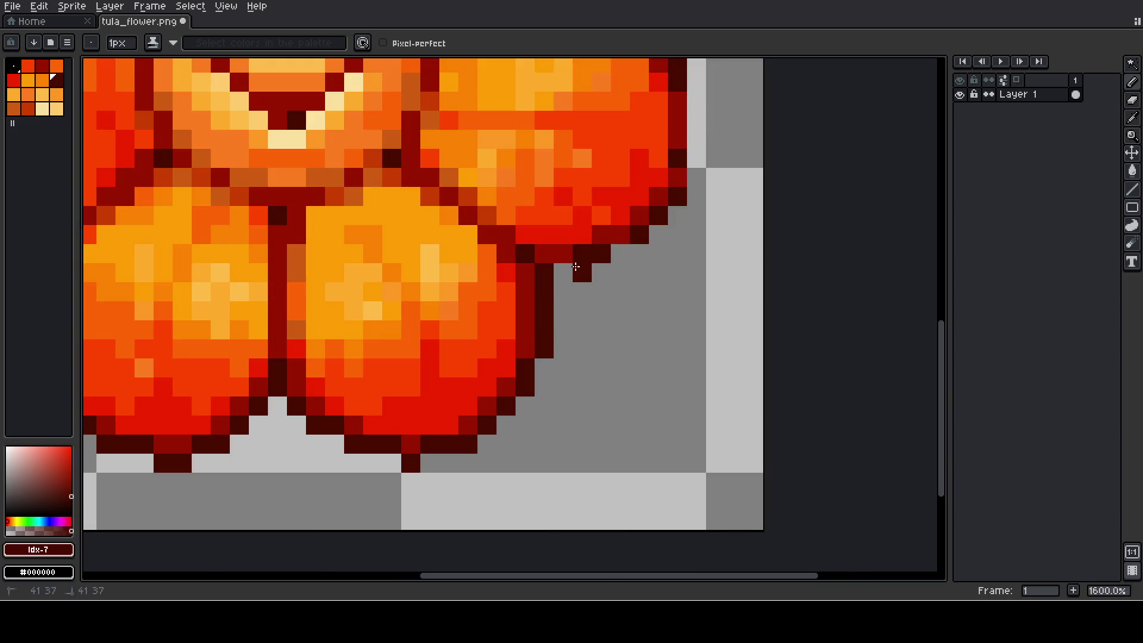
drag(677, 252, 532, 358)
click(551, 301)
drag(549, 238, 552, 262)
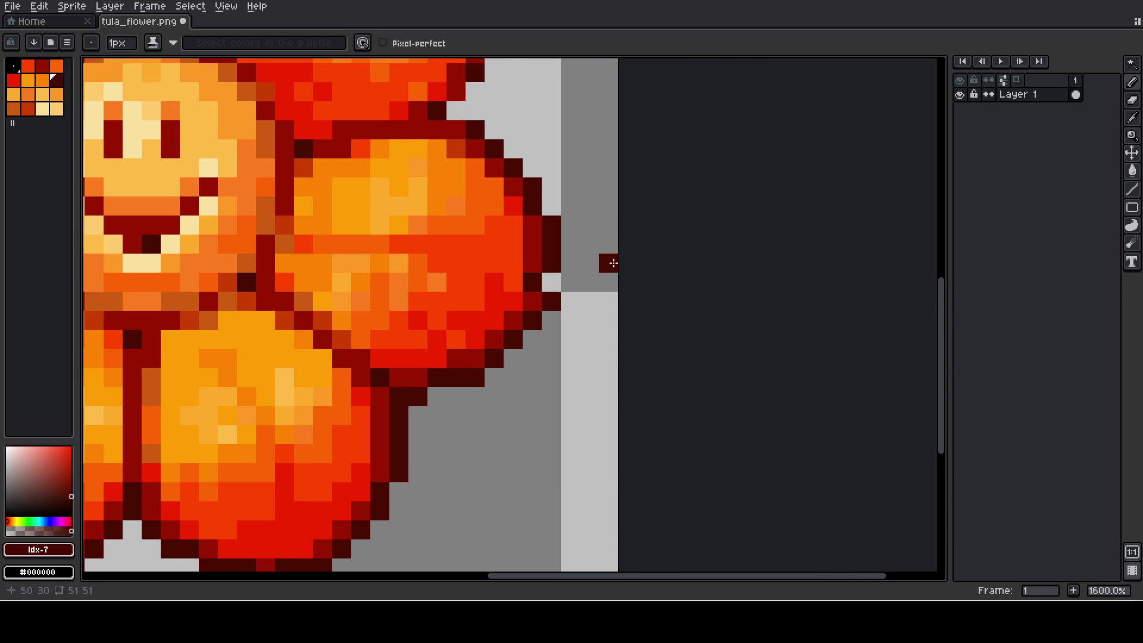
scroll(608, 260, down, 2)
scroll(514, 259, up, 2)
click(451, 246)
click(480, 188)
scroll(480, 188, down, 1)
click(482, 108)
scroll(482, 108, down, 2)
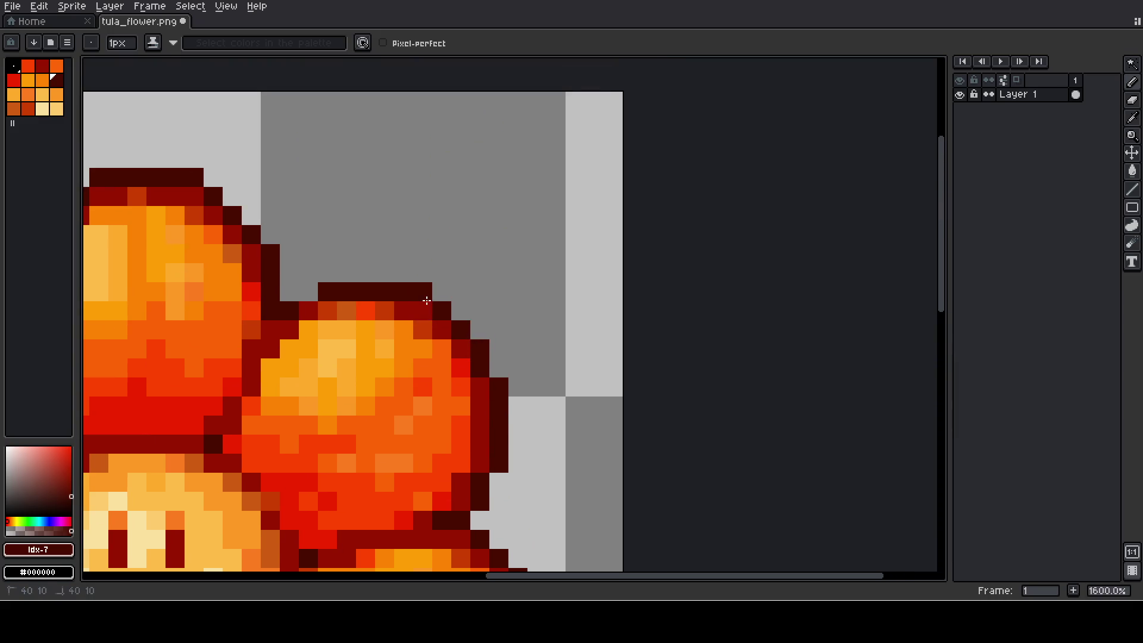
scroll(412, 363, down, 4)
scroll(411, 363, up, 1)
scroll(412, 363, down, 3)
scroll(412, 363, up, 1)
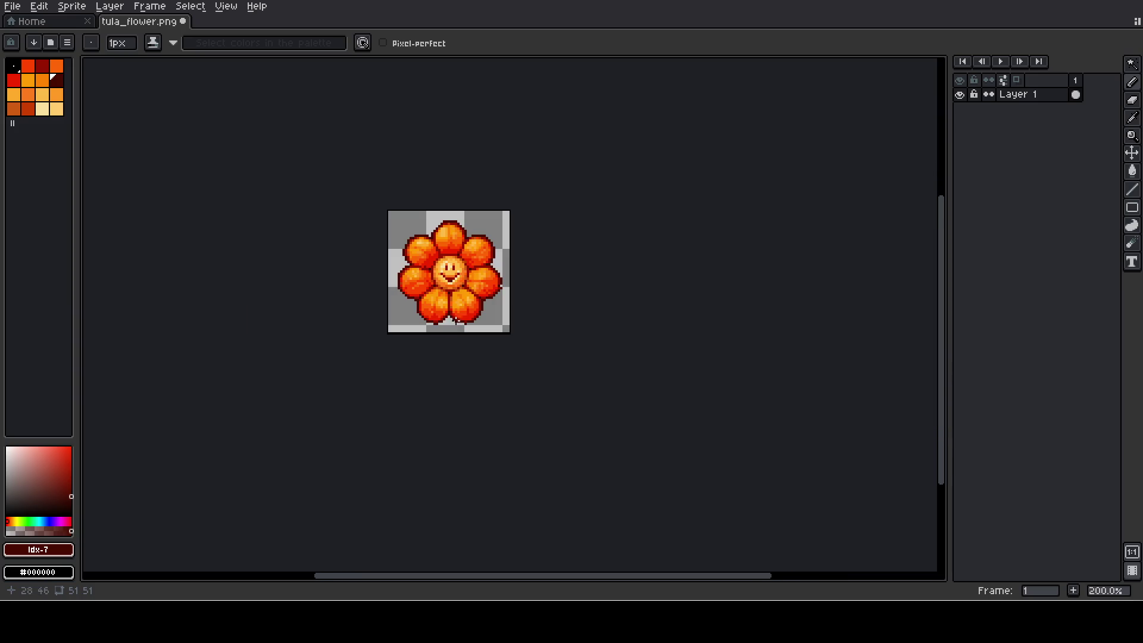
drag(471, 306, 474, 296)
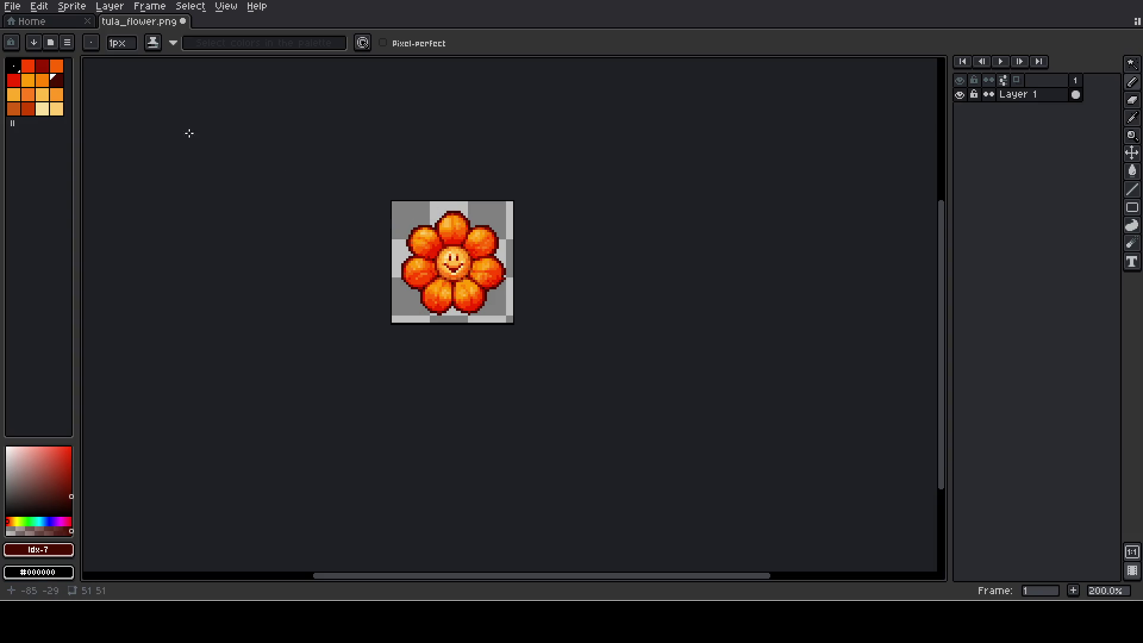
scroll(456, 275, up, 9)
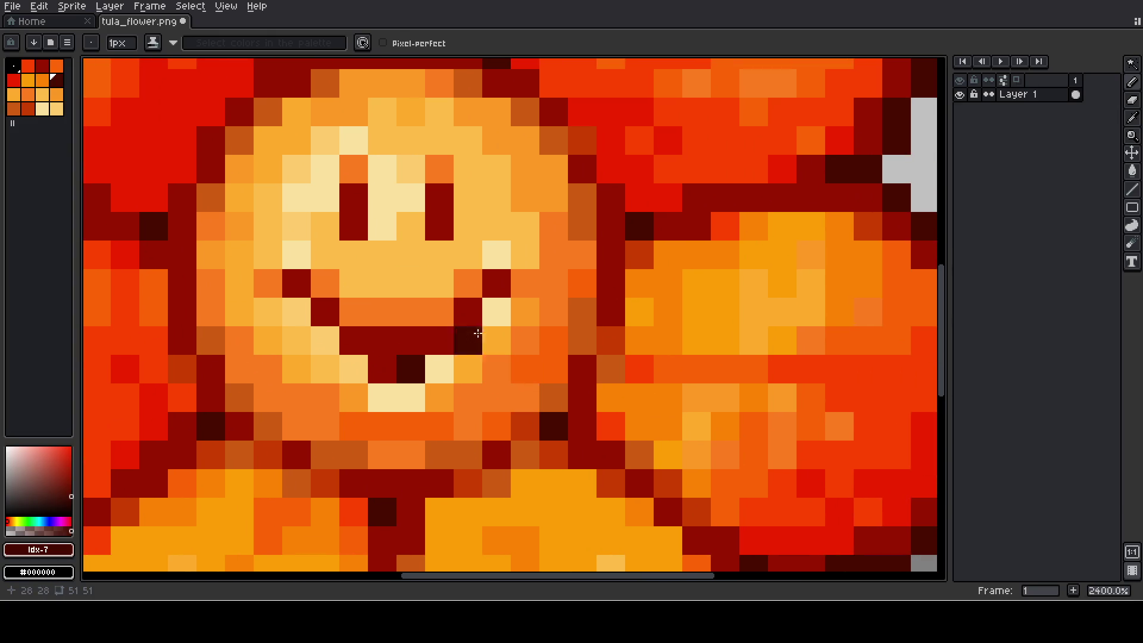
- Select the mouth and rotate it 90° clockwise twice so the smile becomes a frown
key(m)
drag(250, 266, 542, 415)
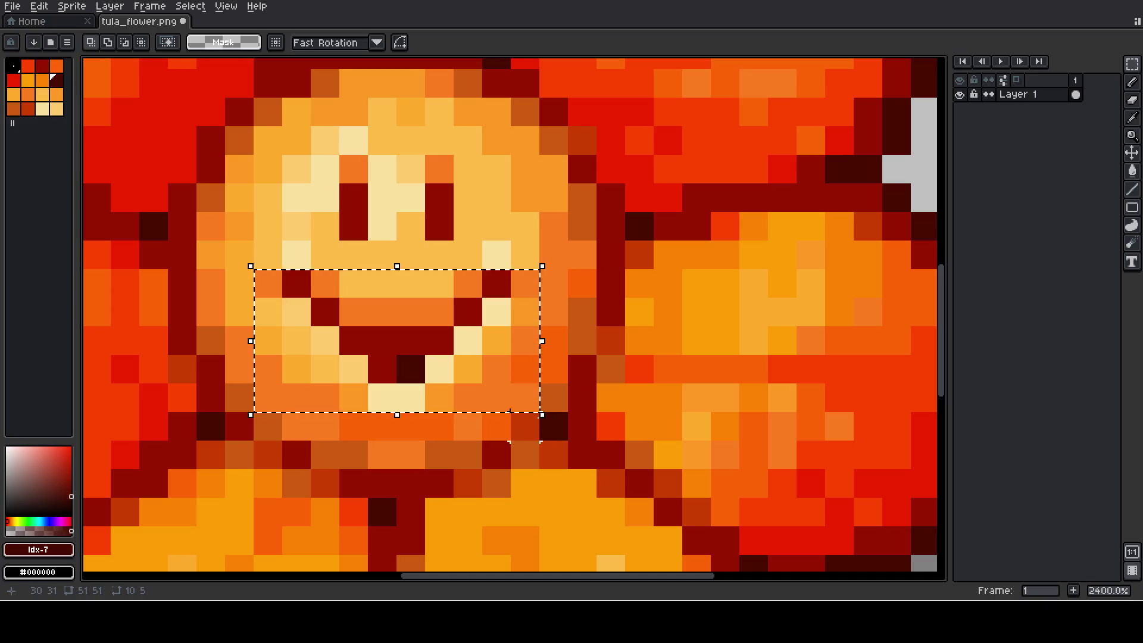
key(w)
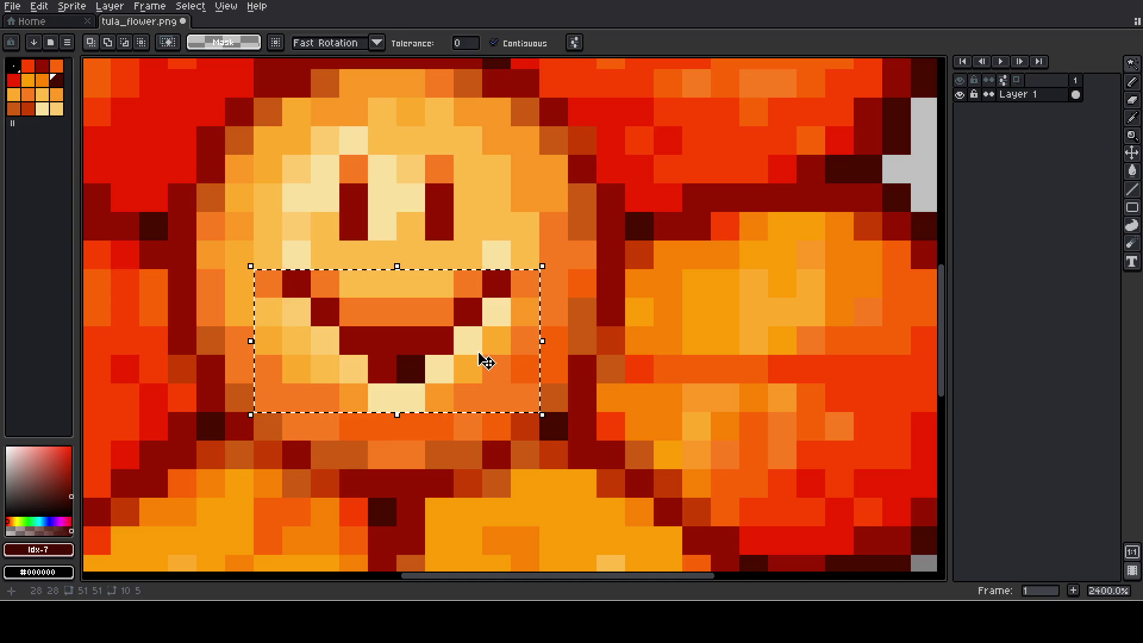
key(ctrl+z)
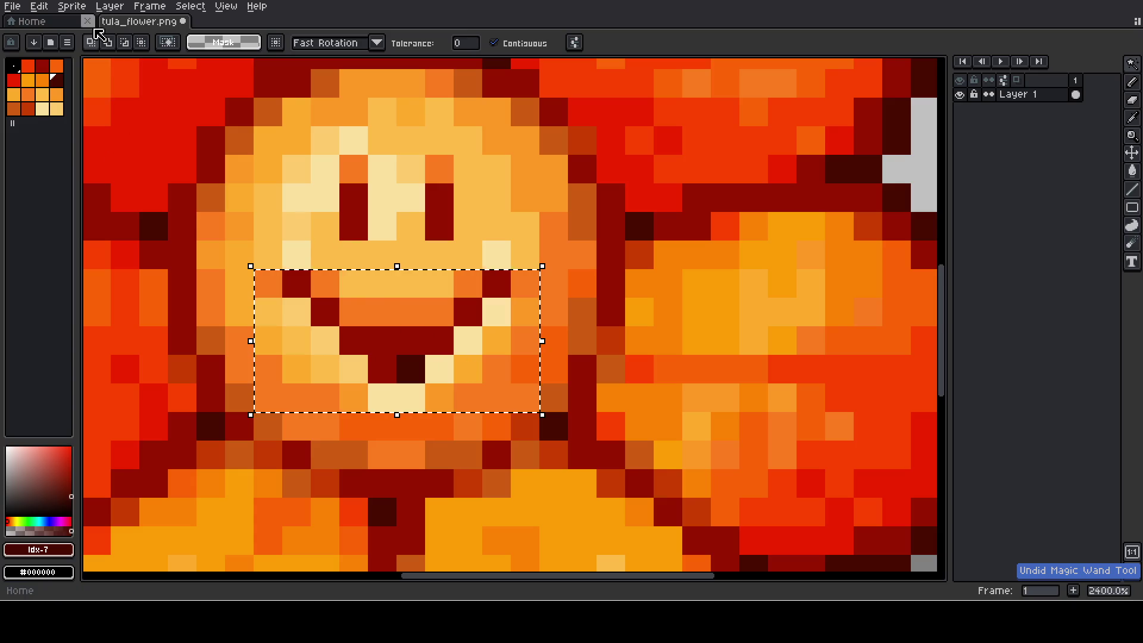
click(128, 11)
mouse_move(39, 6)
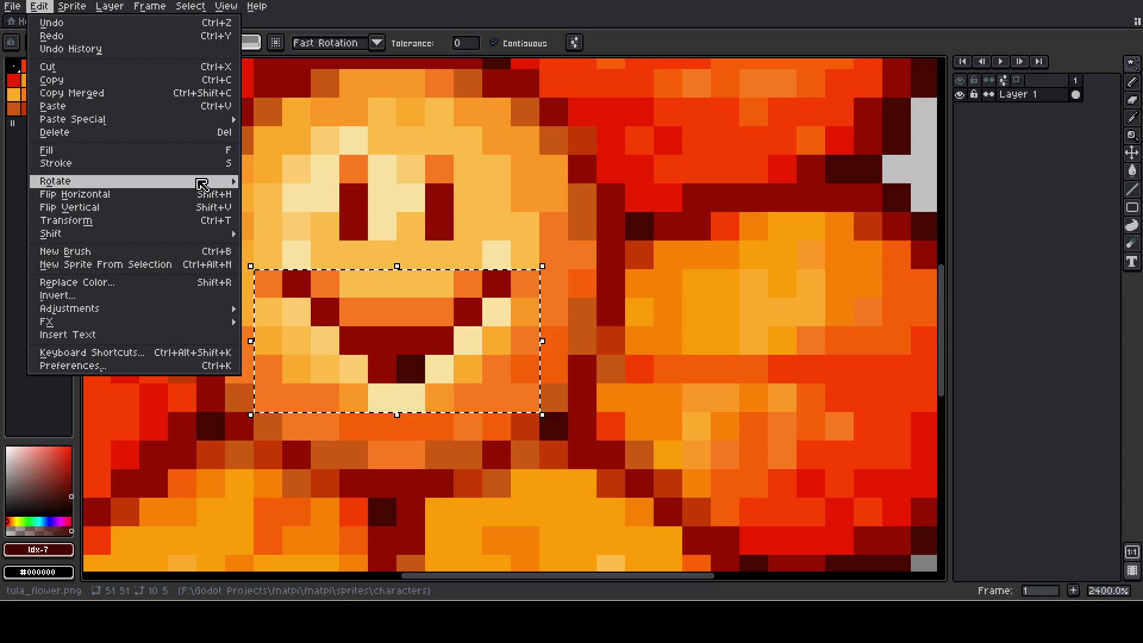
click(271, 194)
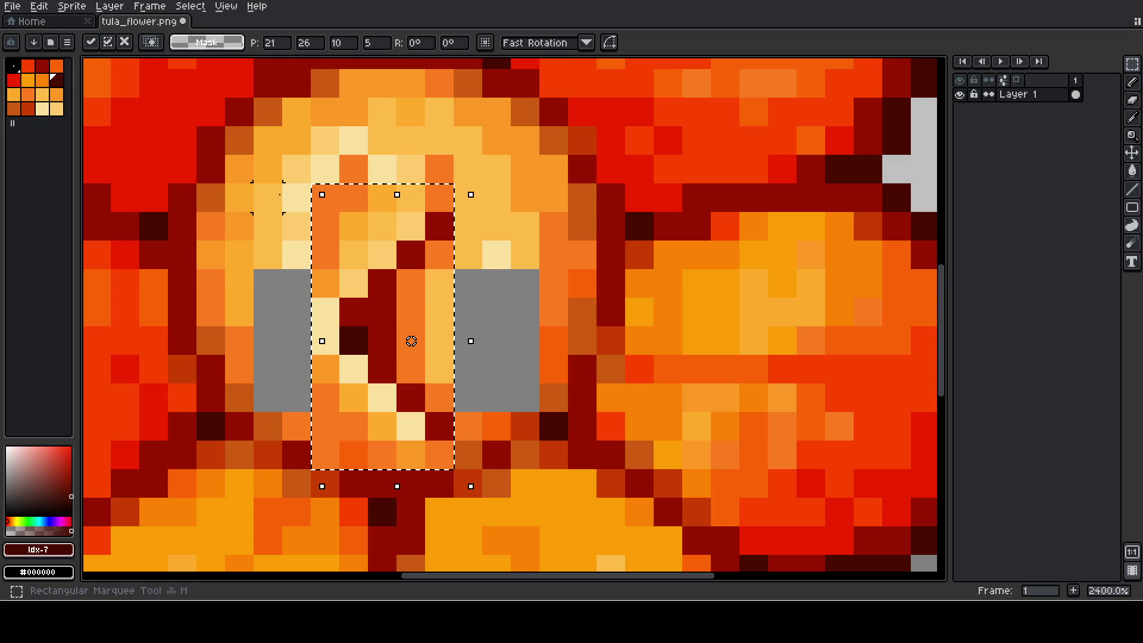
click(39, 6)
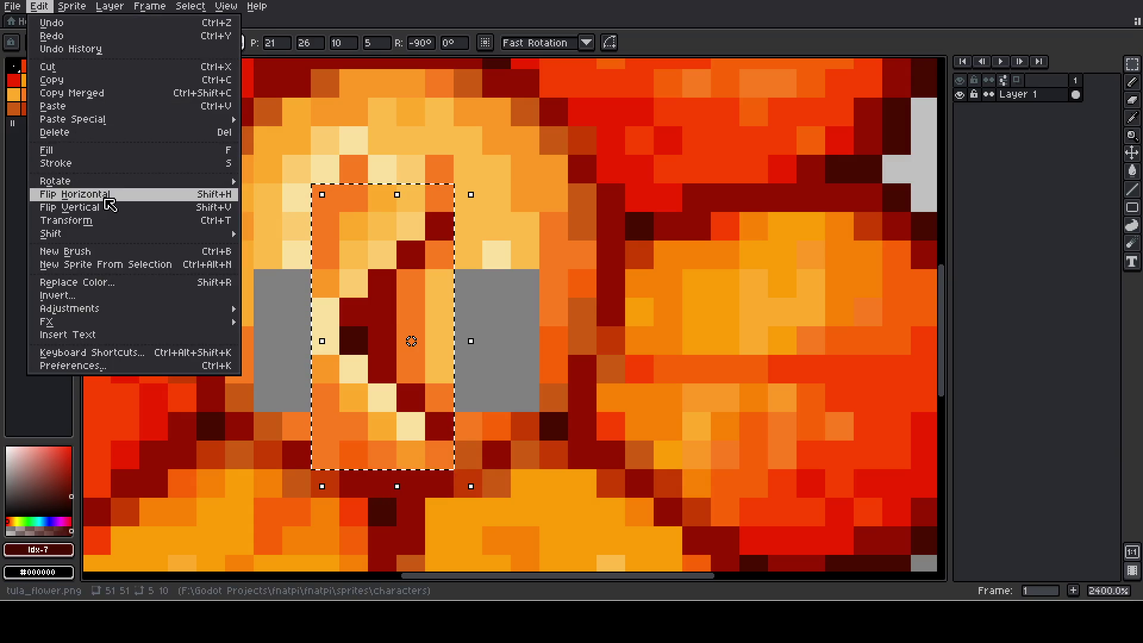
mouse_move(148, 181)
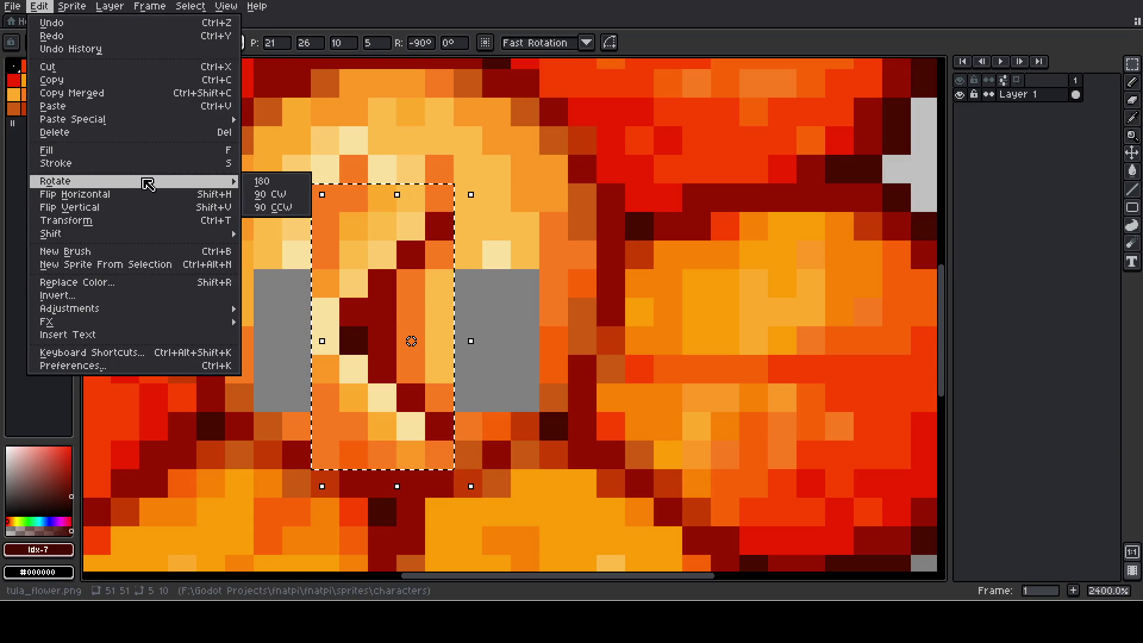
click(264, 194)
click(467, 240)
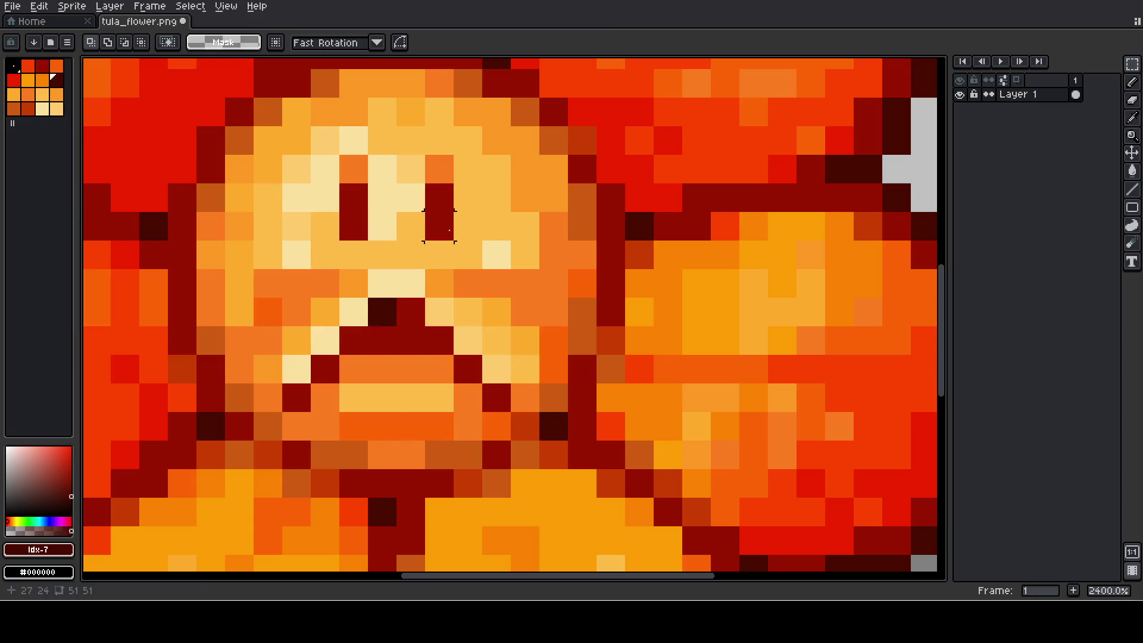
- Pick the dark red face colour and paint one face pixel with it
scroll(467, 240, down, 8)
scroll(467, 289, down, 2)
scroll(467, 289, up, 10)
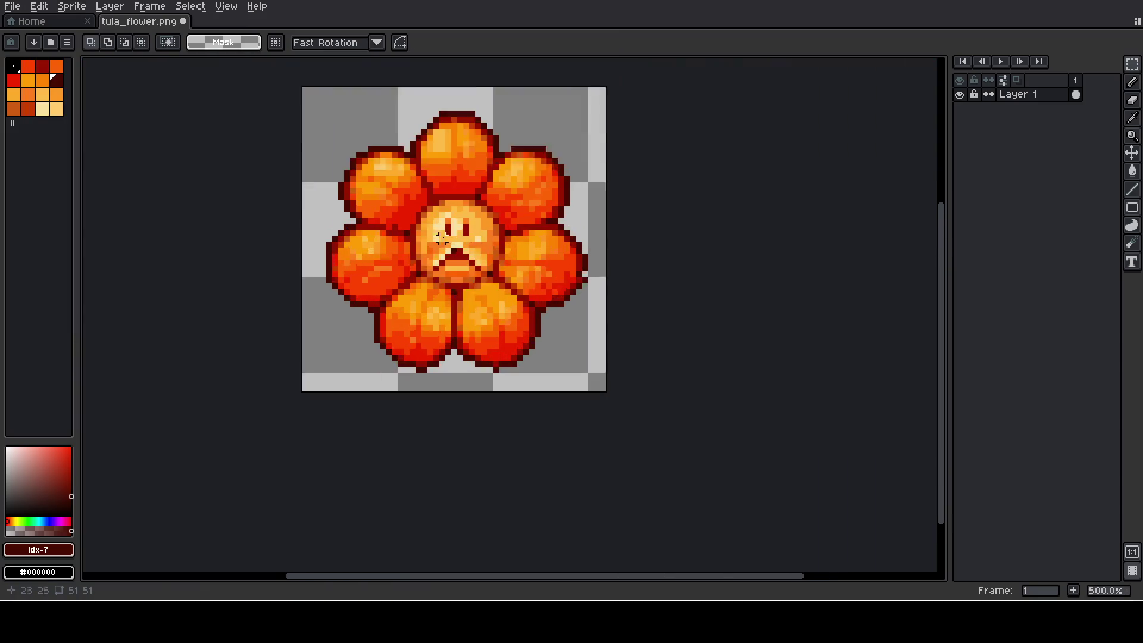
alt+click(549, 327)
click(529, 326)
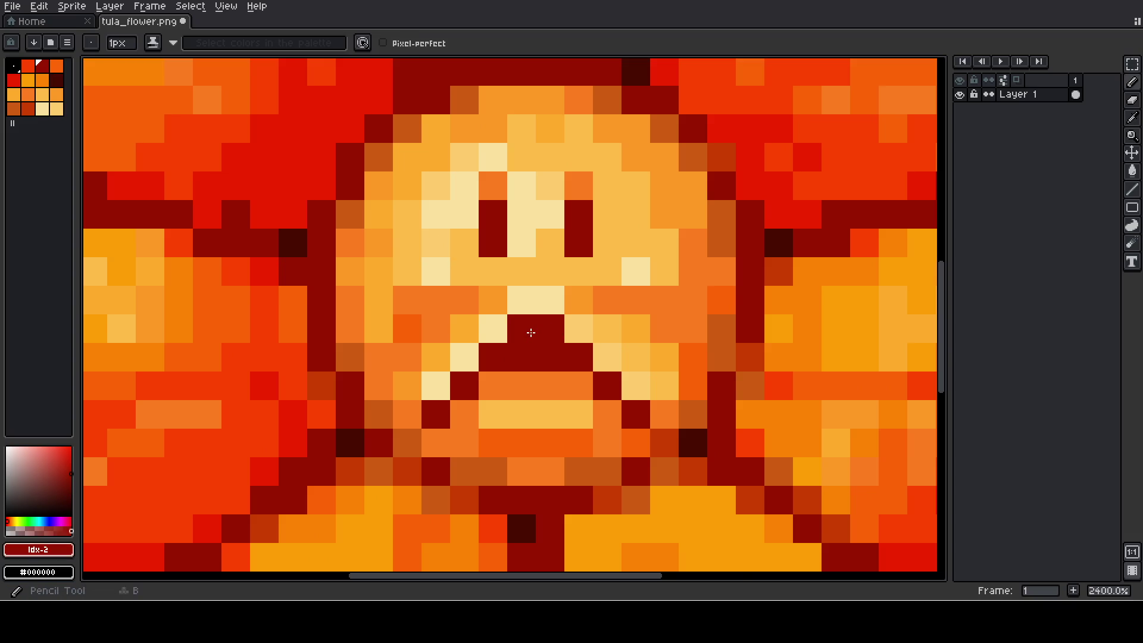
scroll(529, 326, down, 9)
mouse_move(632, 396)
mouse_down()
mouse_move(573, 358)
mouse_move(586, 363)
mouse_up()
scroll(593, 380, up, 1)
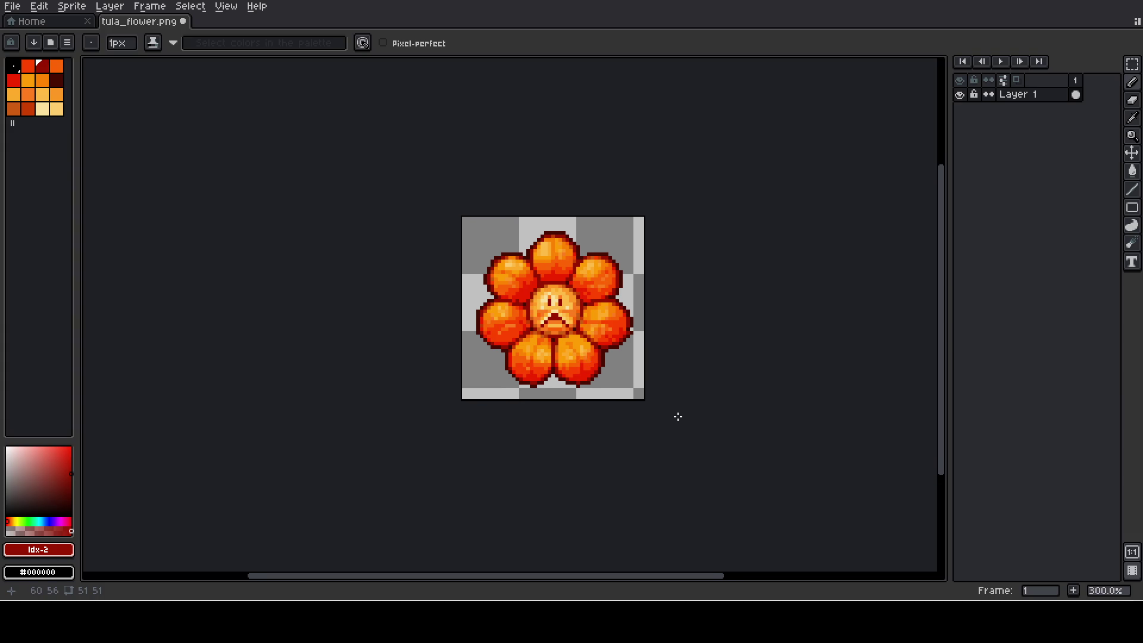
scroll(672, 415, down, 1)
drag(666, 413, 585, 358)
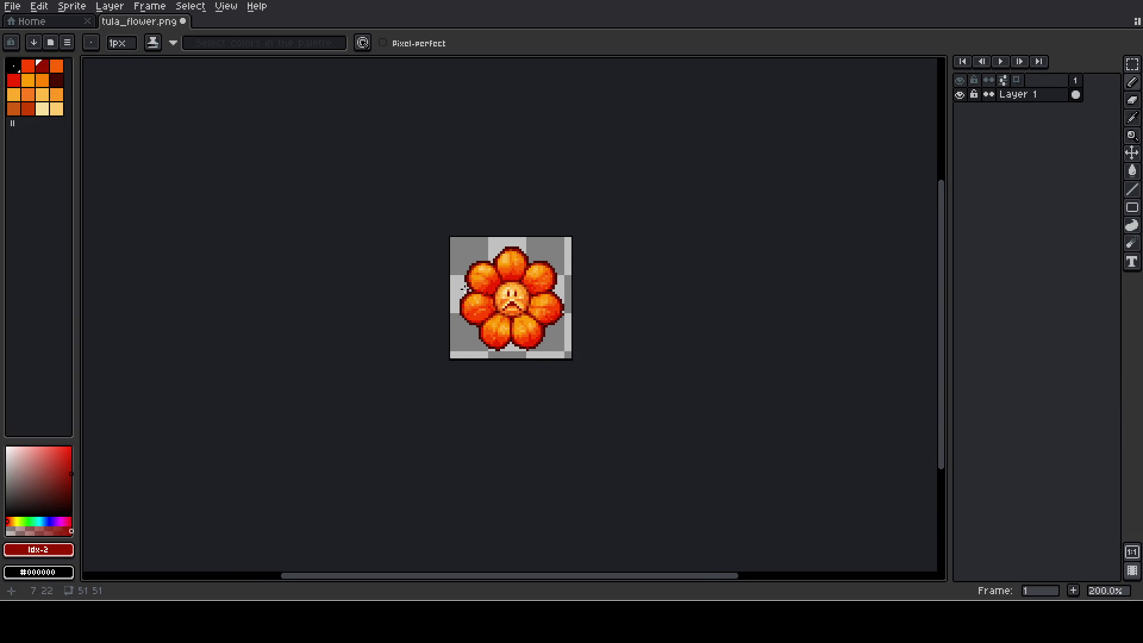
click(12, 6)
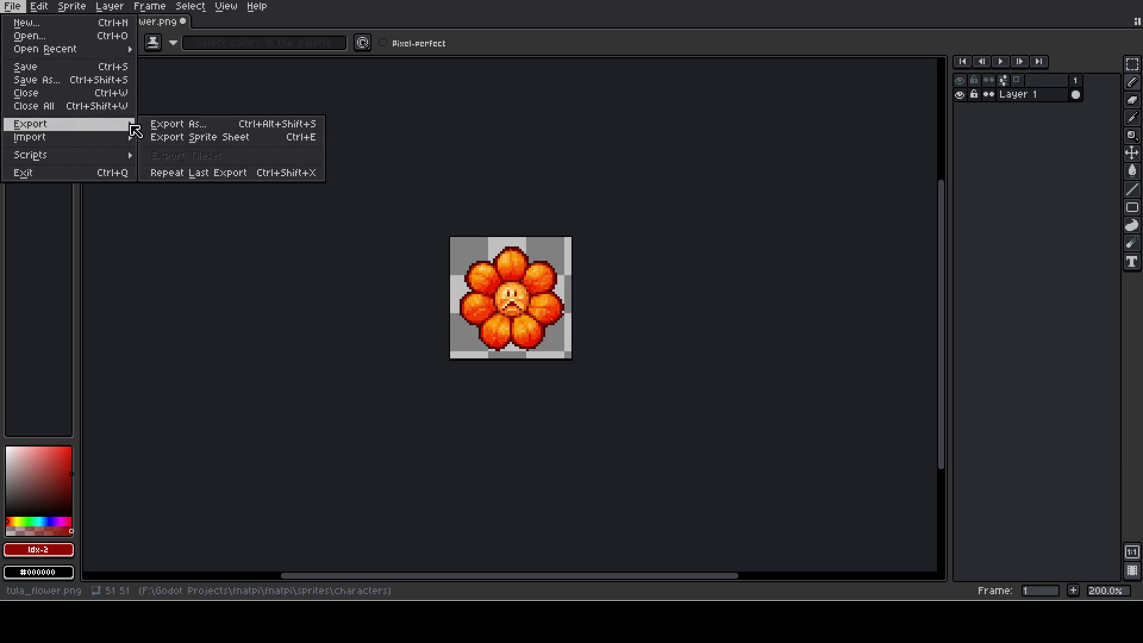
- Export the sprite as tula_flower-export.png and return to the Godot editor
click(156, 124)
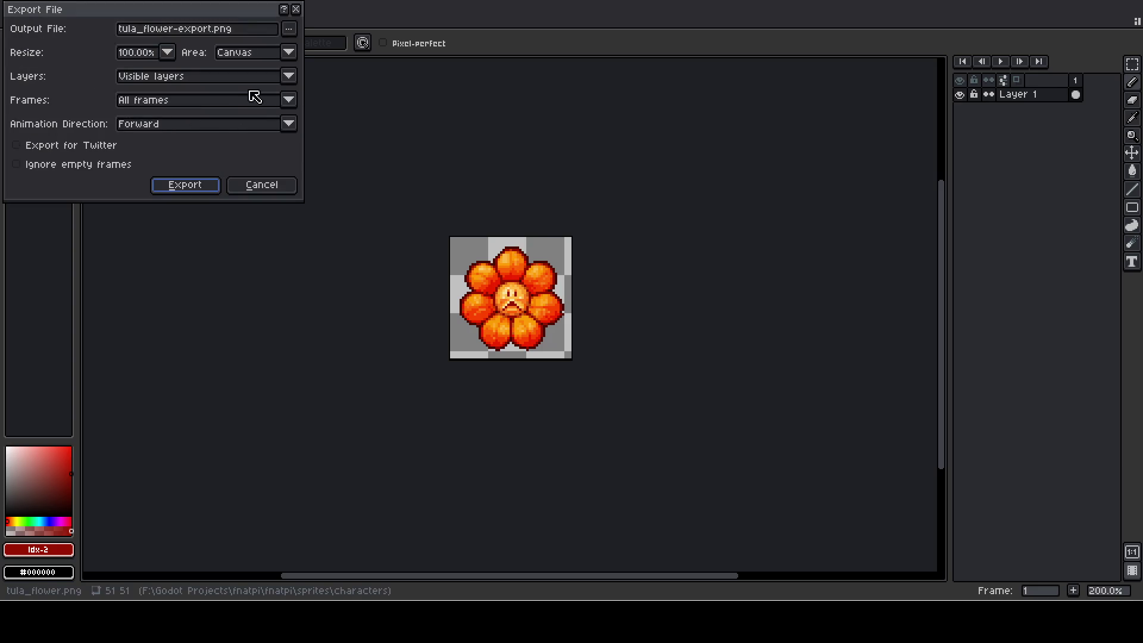
click(215, 185)
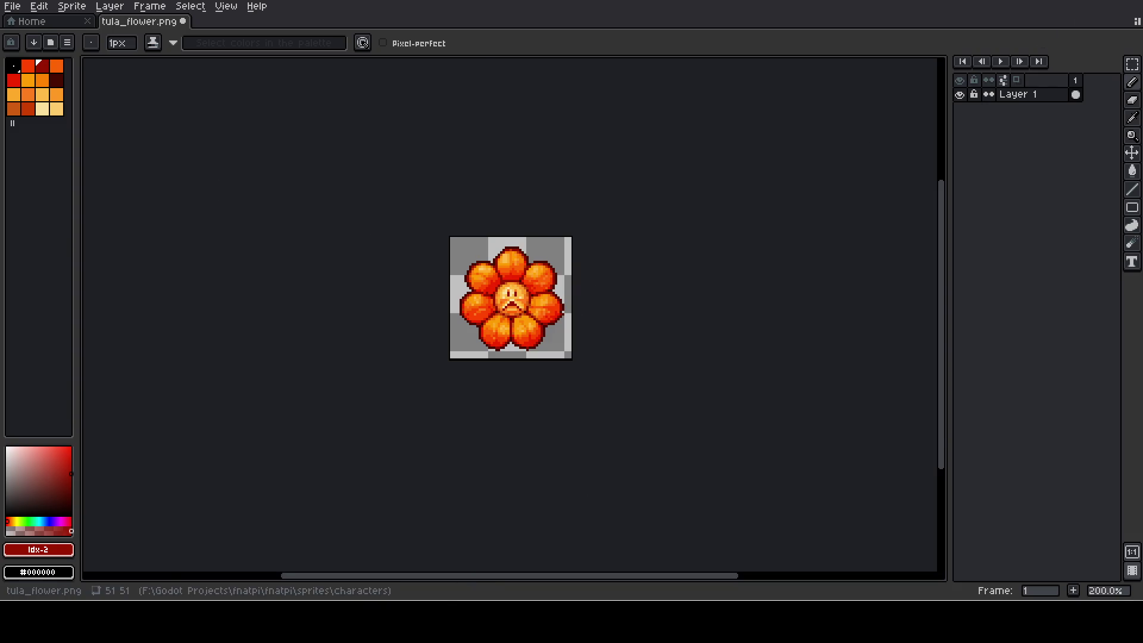
key(alt+Tab)
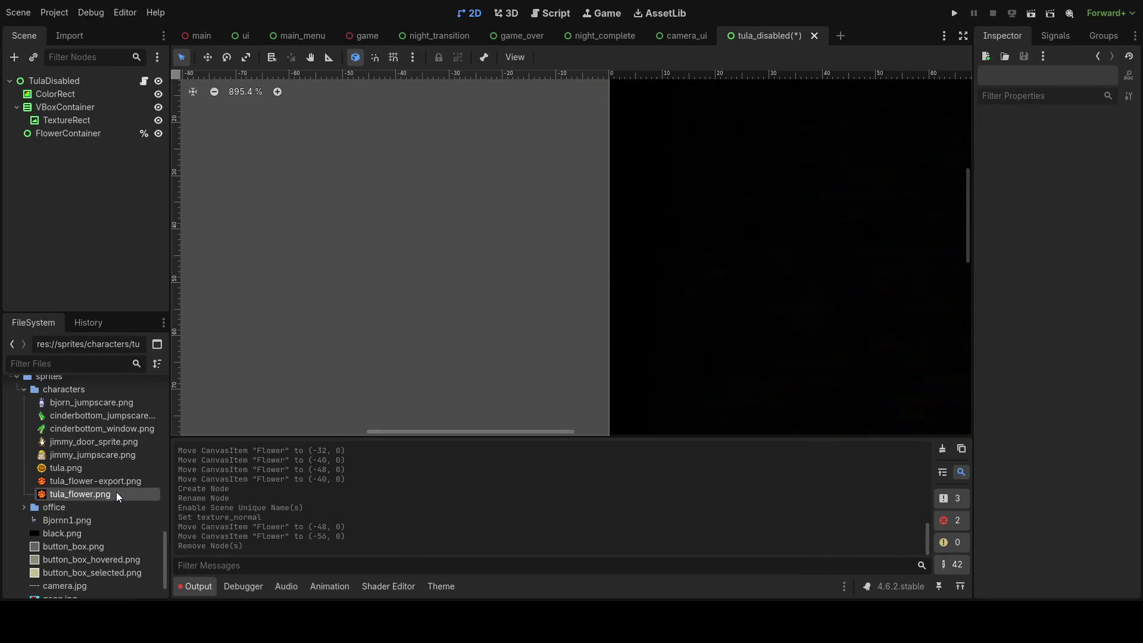
- Delete the old tula_flower.png, rename tula_flower-export.png to tula_flower.png, and save
key(Delete)
click(480, 404)
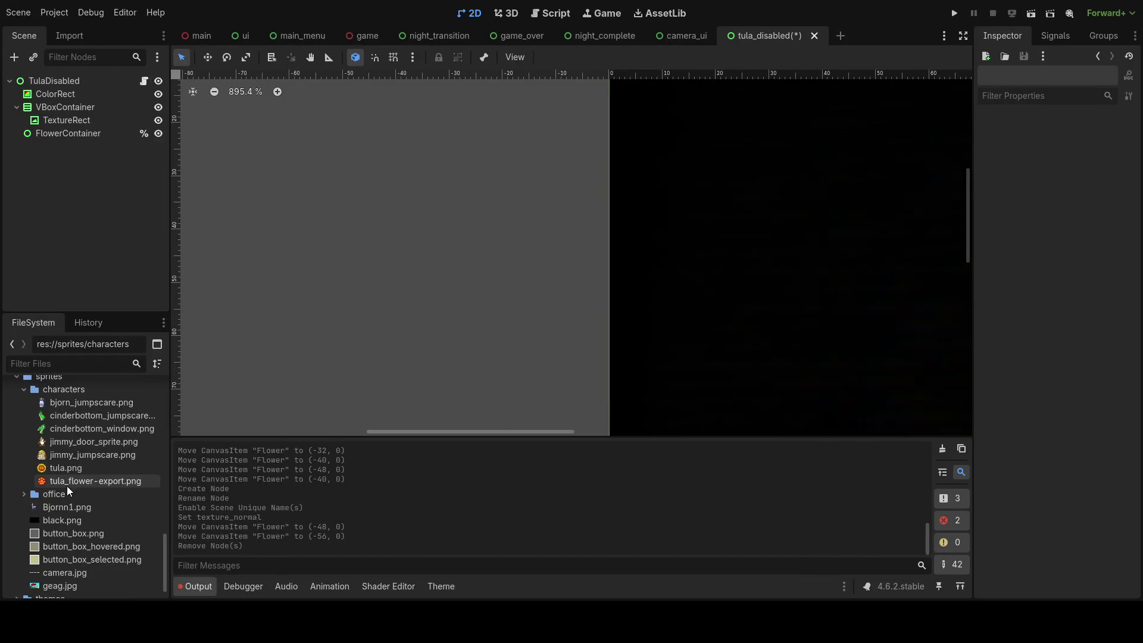
click(138, 483)
key(BackSpace)
key(BackSpace)
key(BackSpace)
key(Return)
scroll(692, 174, down, 4)
scroll(449, 201, down, 5)
key(ctrl+s)
- Add a TextureRect child named Flower under TulaDisabled, then delete it again
scroll(357, 184, down, 3)
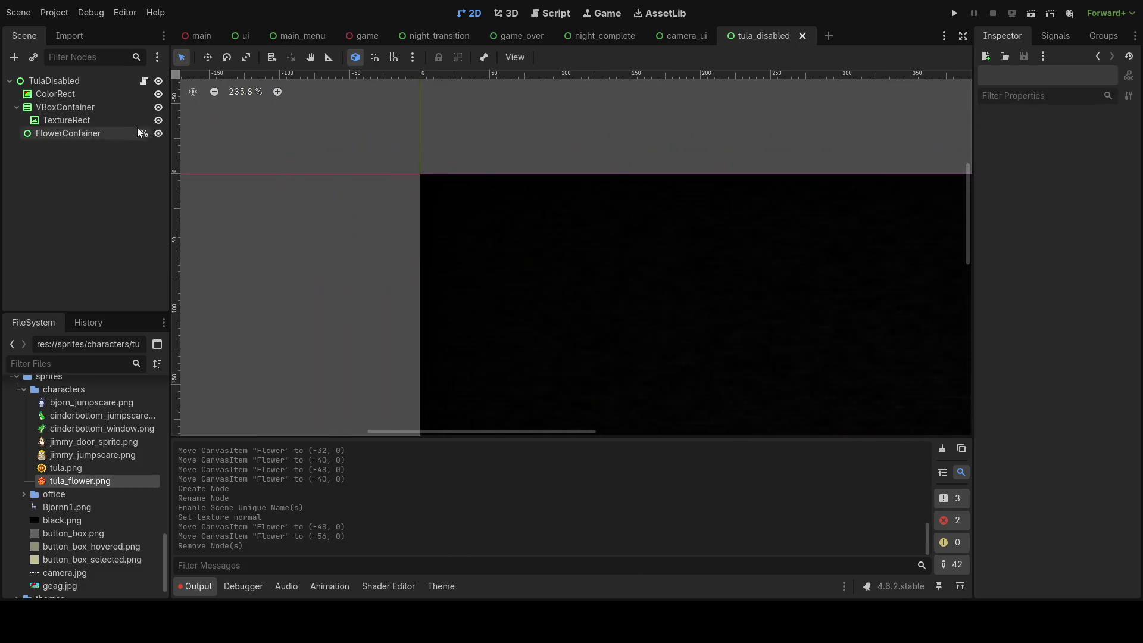
scroll(446, 279, down, 3)
scroll(446, 280, up, 2)
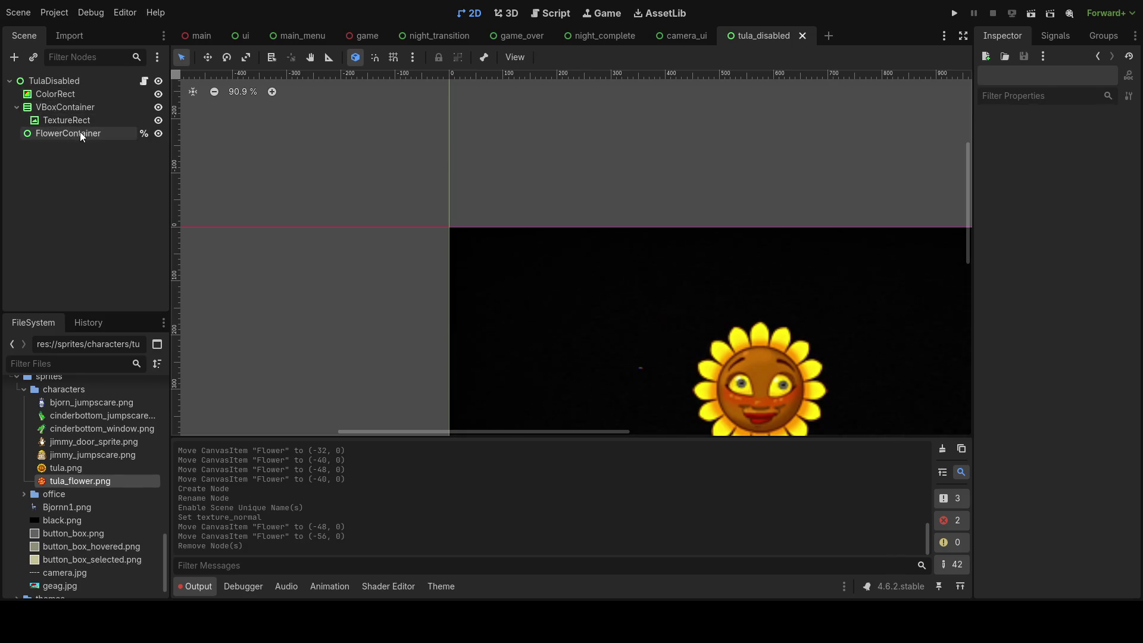
click(60, 81)
key(ctrl+a)
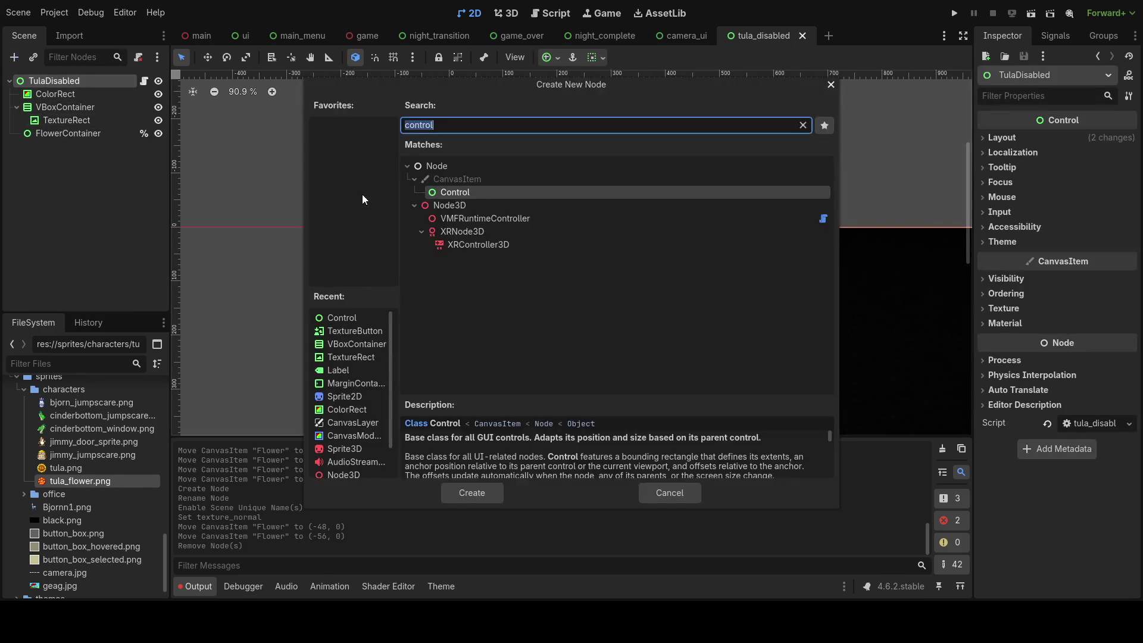
text(texture)
key(Return)
key(F2)
text(Flower)
key(Return)
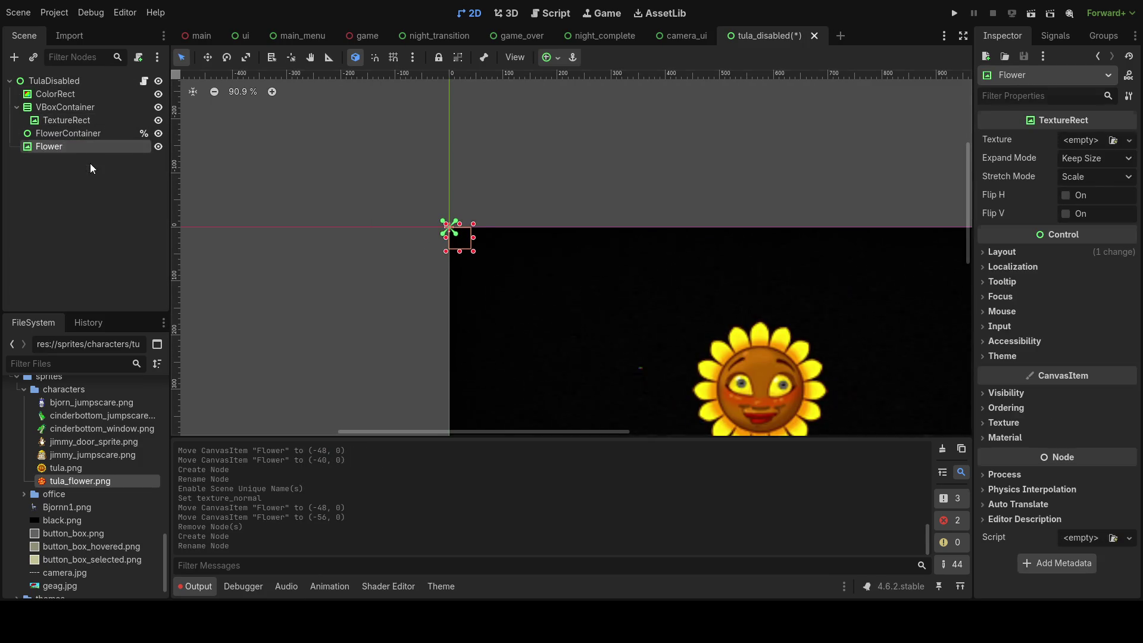
key(Delete)
click(524, 311)
- Add a TextureButton child named Flower under the TulaDisabled root node
click(67, 93)
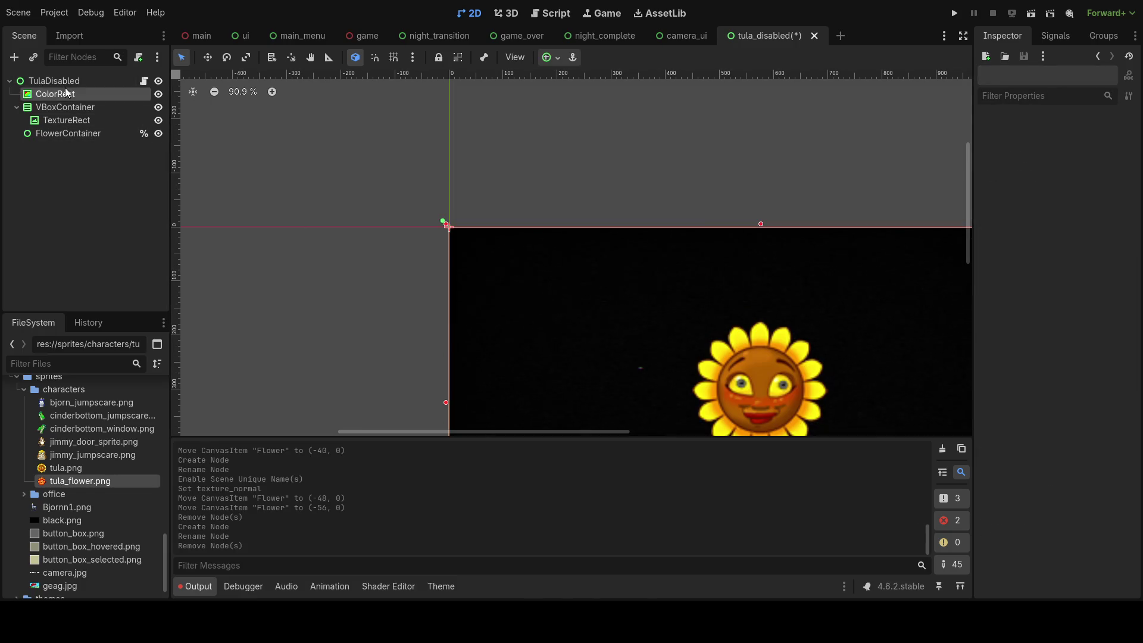
click(53, 81)
key(ctrl+a)
text(texturebu)
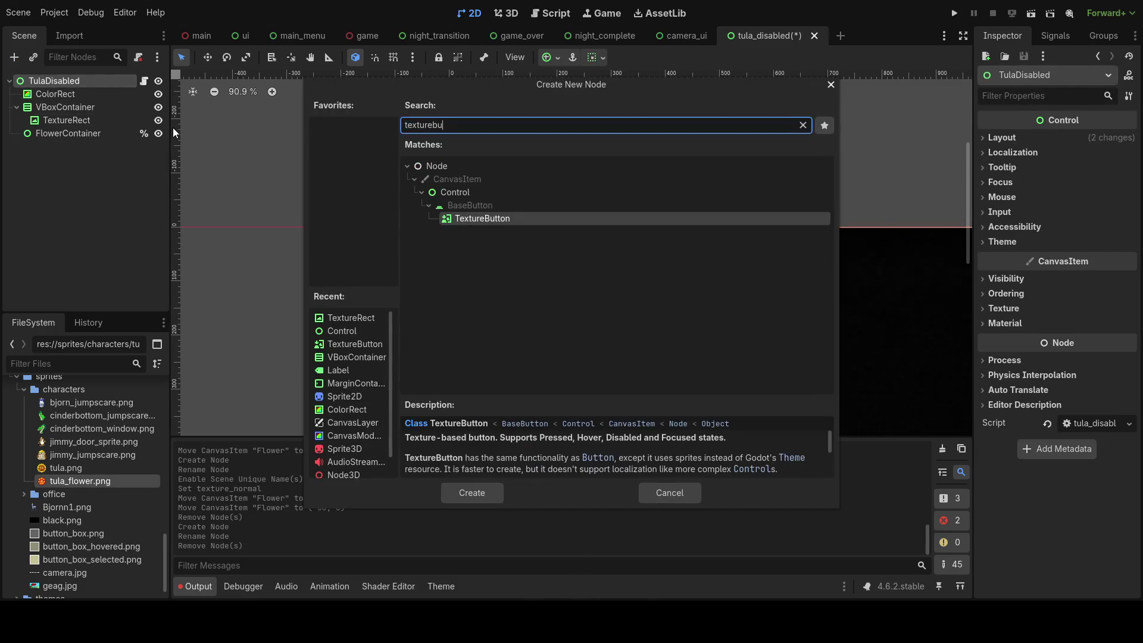
key(Return)
text(Flower)
key(Return)
- Give Flower a scene-unique name, nudge it left to x -64, and save
right_click(101, 146)
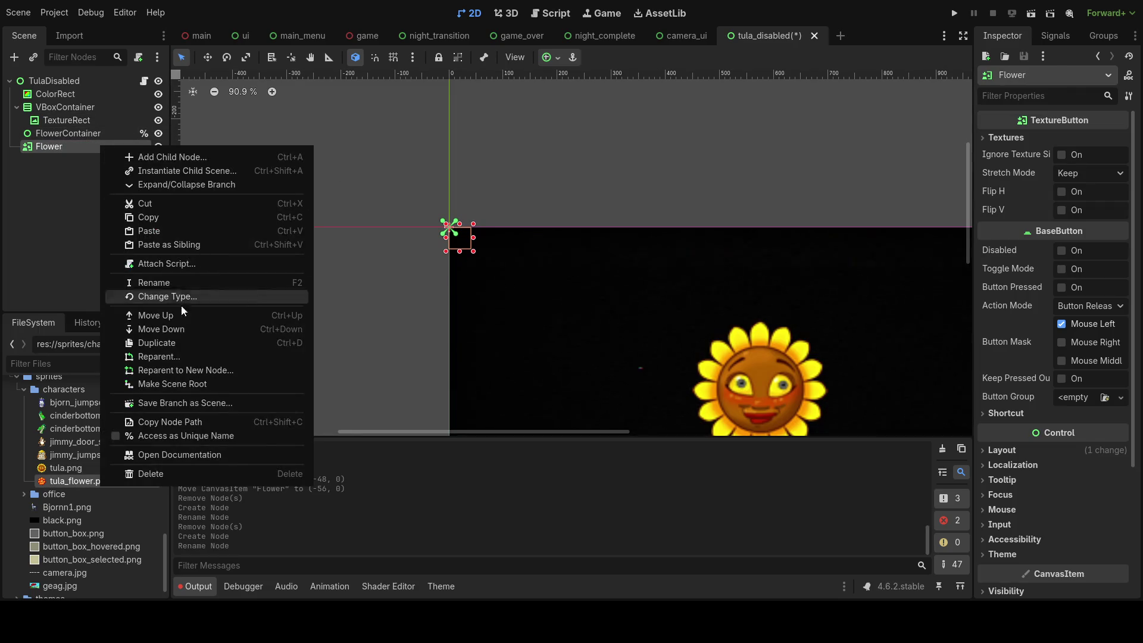
click(191, 435)
key(ctrl+s)
key(Left)
key(Left)
key(Left)
key(Left)
key(Left)
key(ctrl+s)
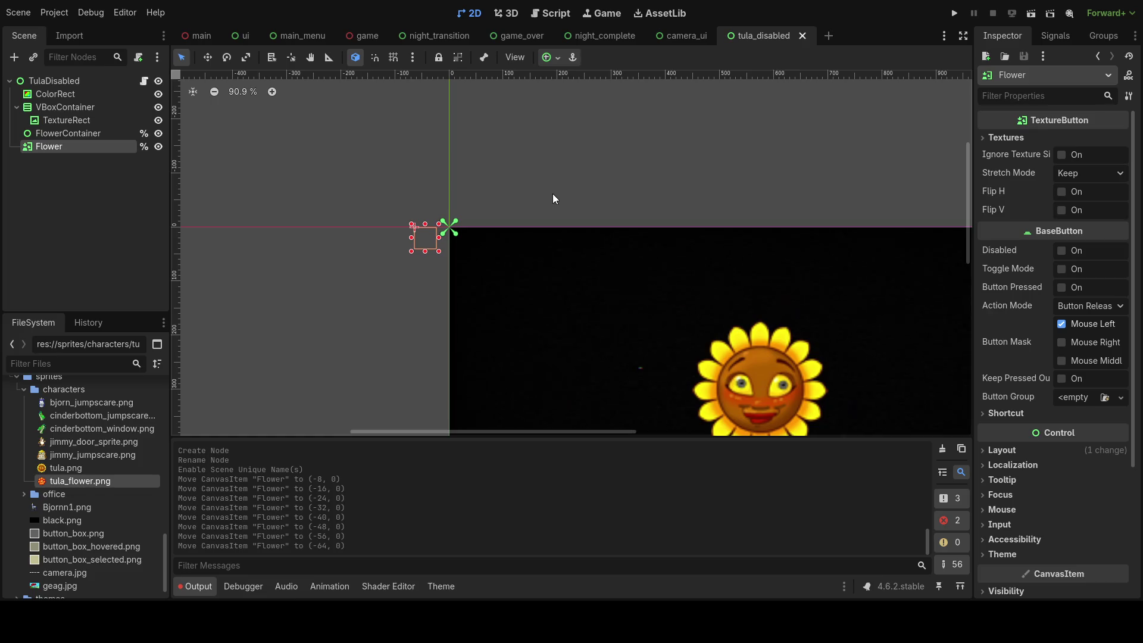
click(1012, 140)
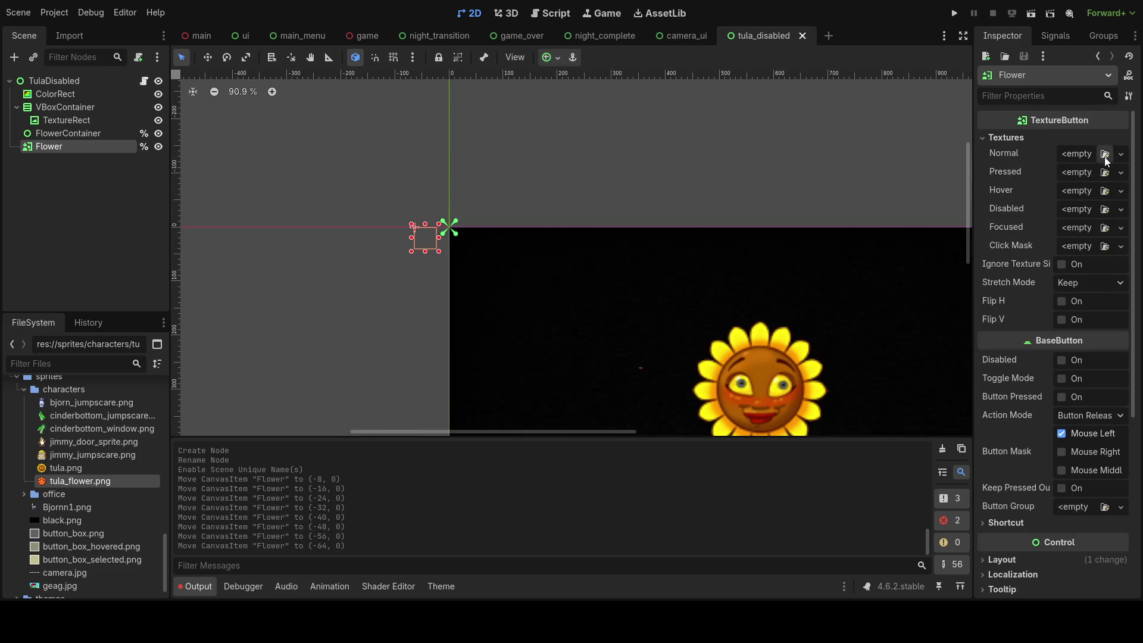
- Set tula_flower.png as the Flower button's Normal, Pressed and Hover textures
click(1105, 154)
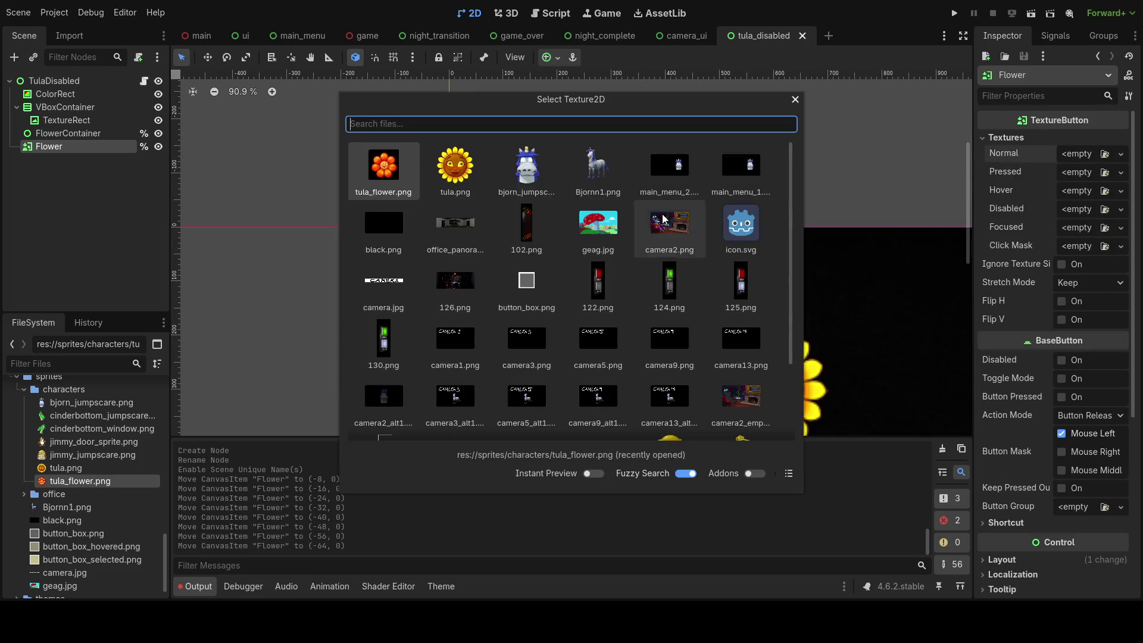
double_click(399, 182)
scroll(479, 241, up, 10)
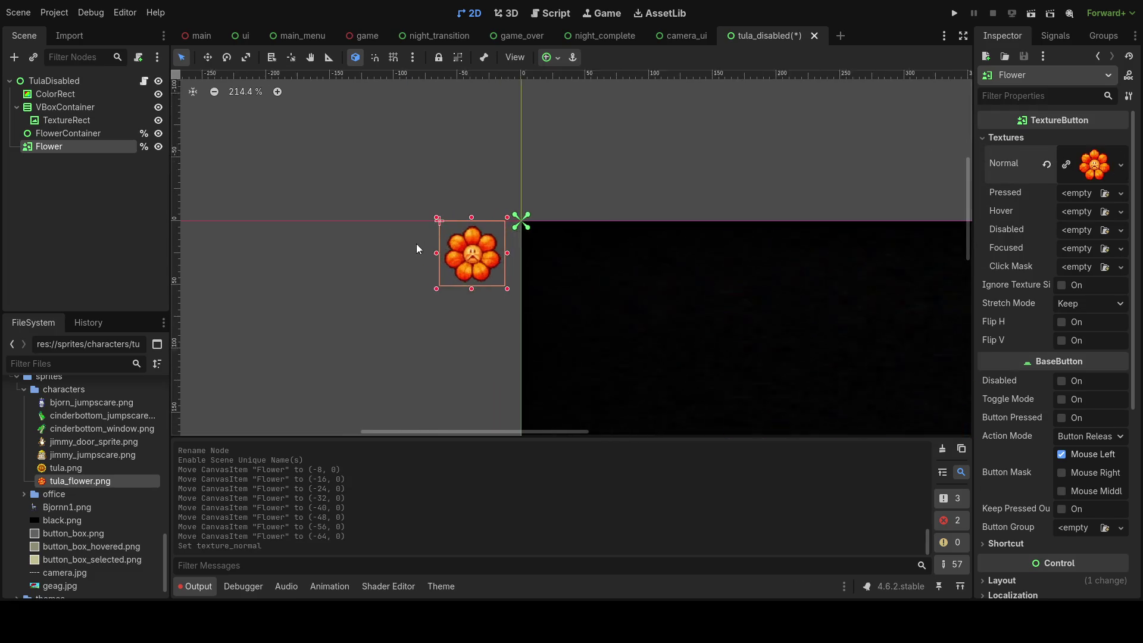
scroll(488, 262, down, 8)
scroll(542, 272, down, 2)
scroll(541, 270, down, 1)
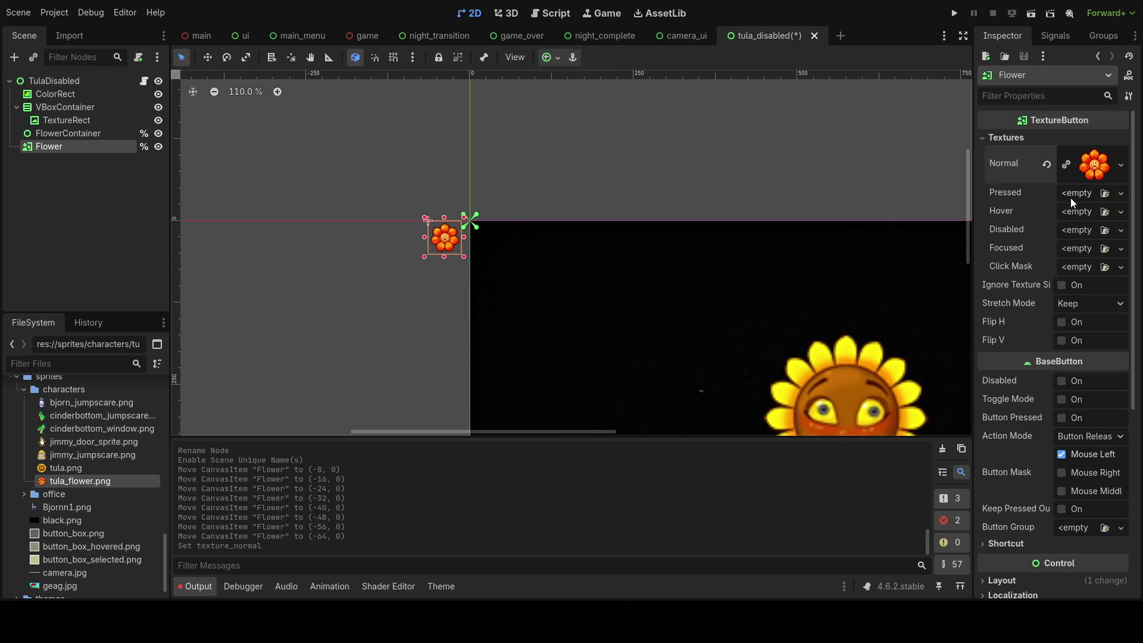
click(1099, 195)
double_click(388, 177)
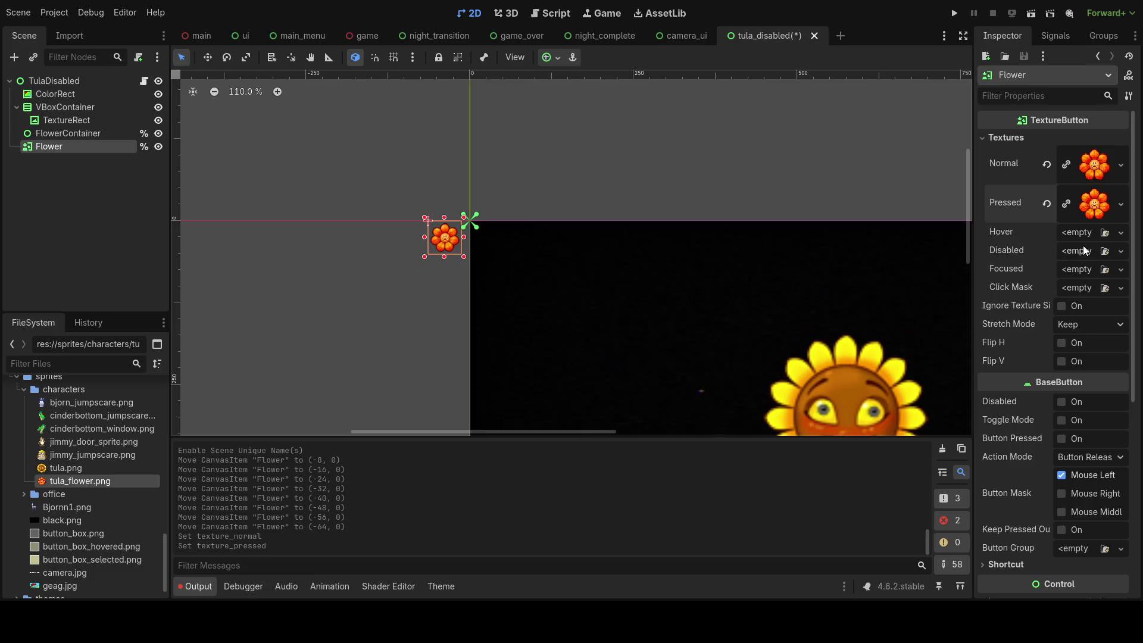
click(1105, 232)
double_click(390, 179)
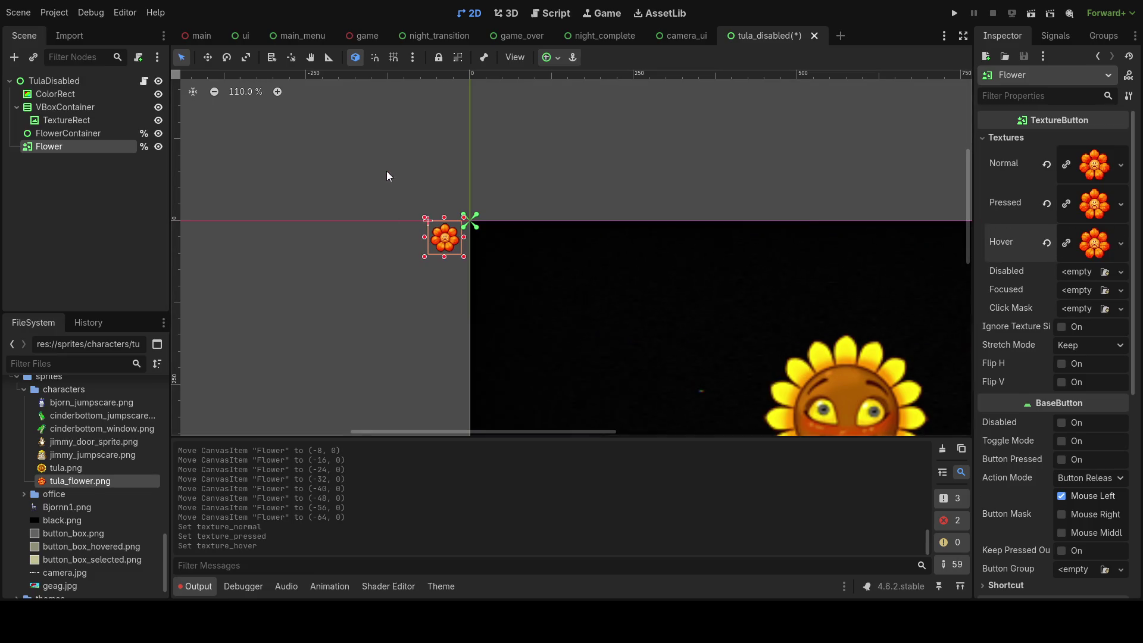
- Save the scene and open tula_disabled.gd in VS Code at its empty second line
click(569, 177)
scroll(554, 202, up, 5)
key(ctrl+s)
scroll(535, 238, down, 14)
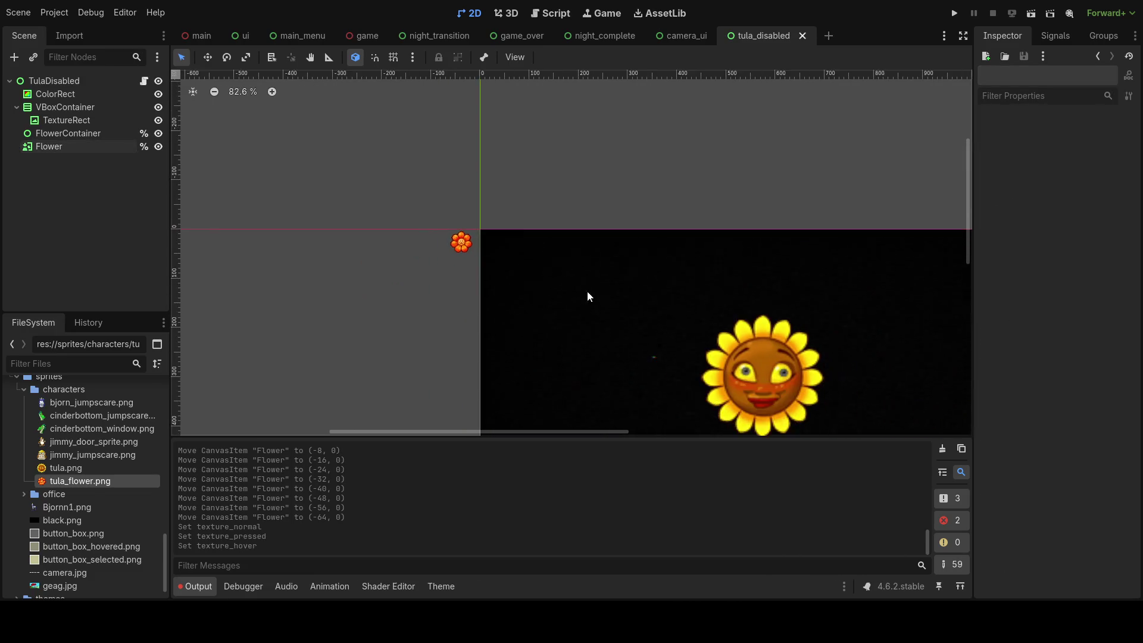
scroll(524, 268, up, 7)
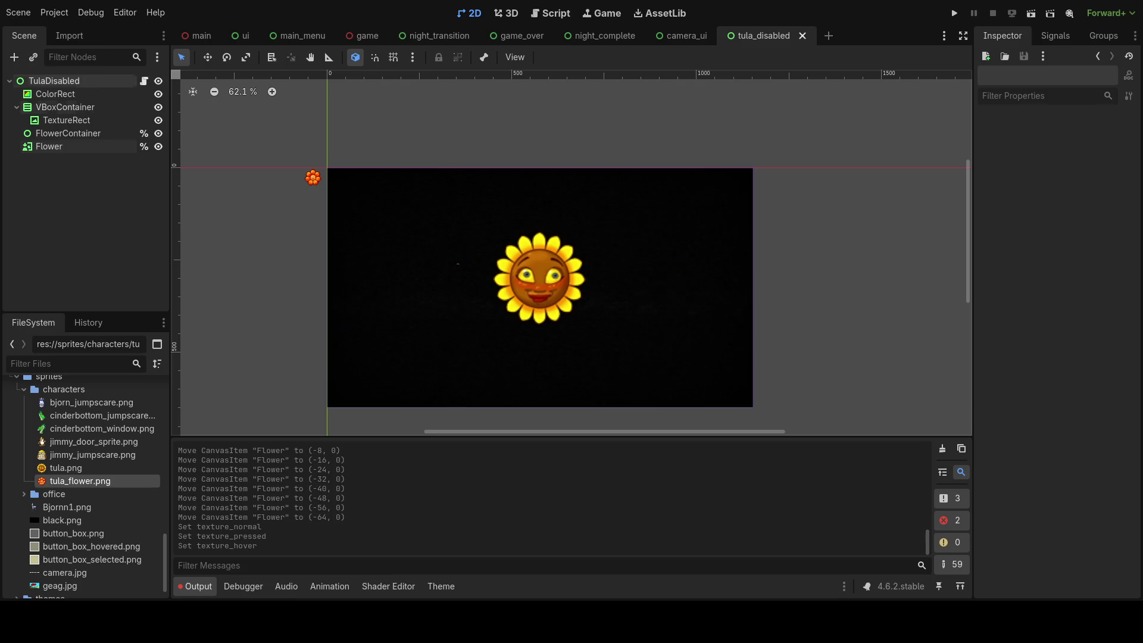
click(144, 80)
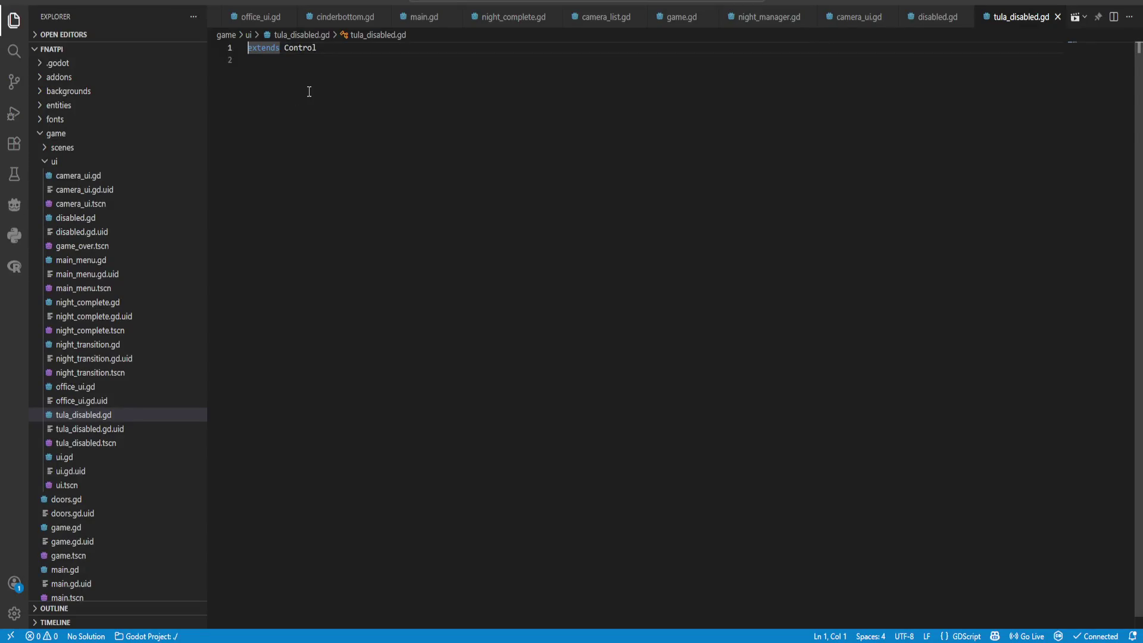
click(309, 91)
- Declare var outer_rect = Rect2(0, 0, 1152, 648) on a new line in tula_disabled.gd
key(Return)
text(var inne)
key(BackSpace)
key(BackSpace)
key(BackSpace)
text(outer_rect )
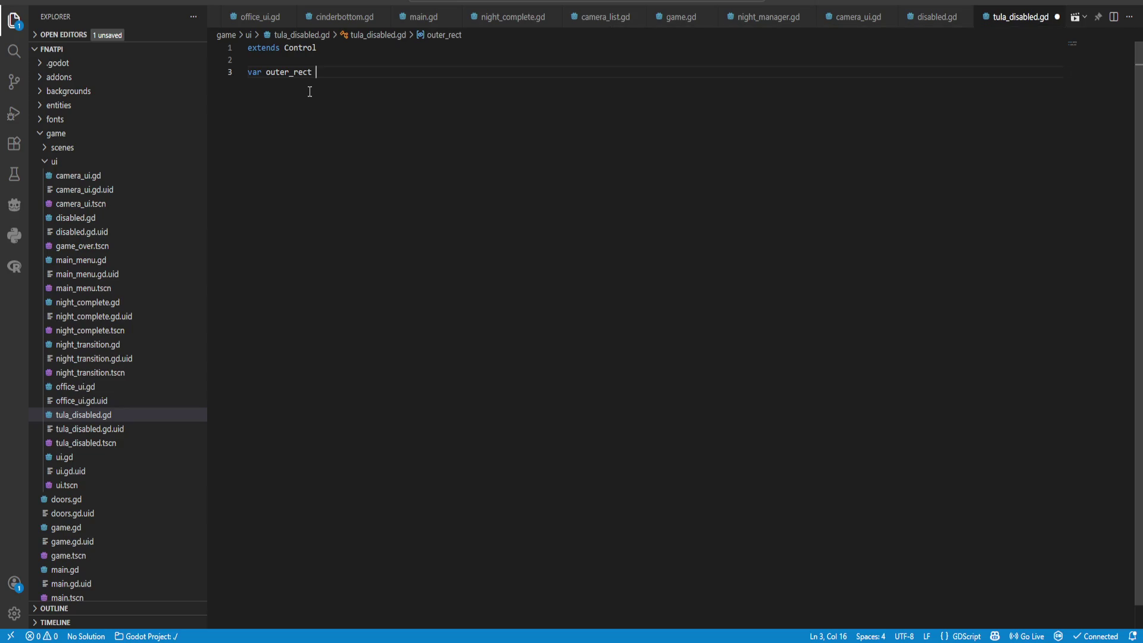
text(= Rect2)
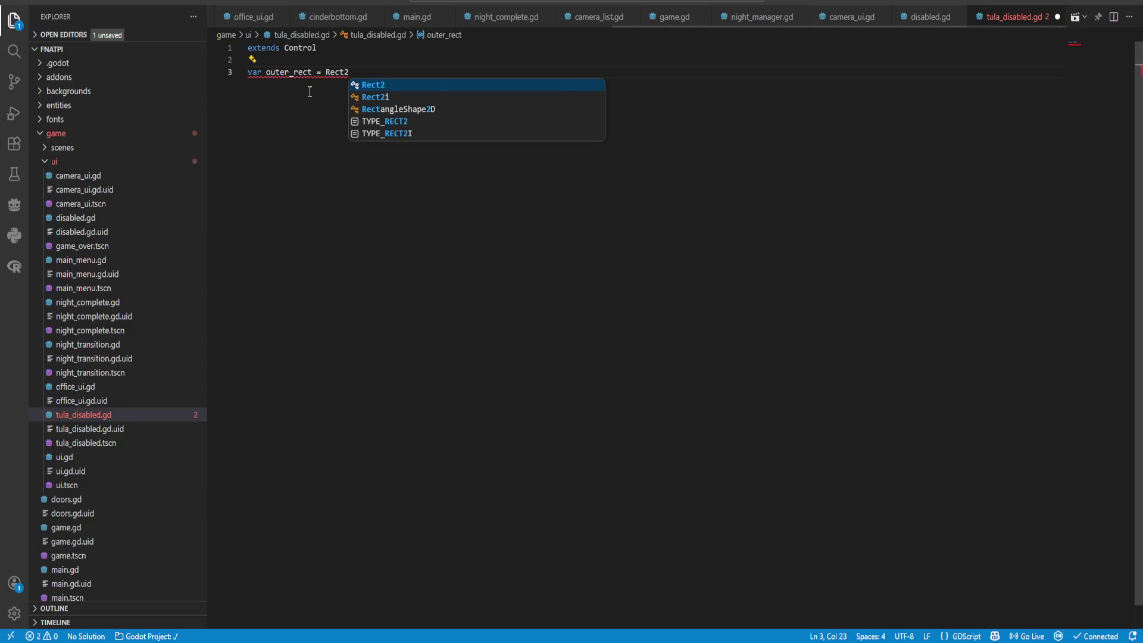
text((0)
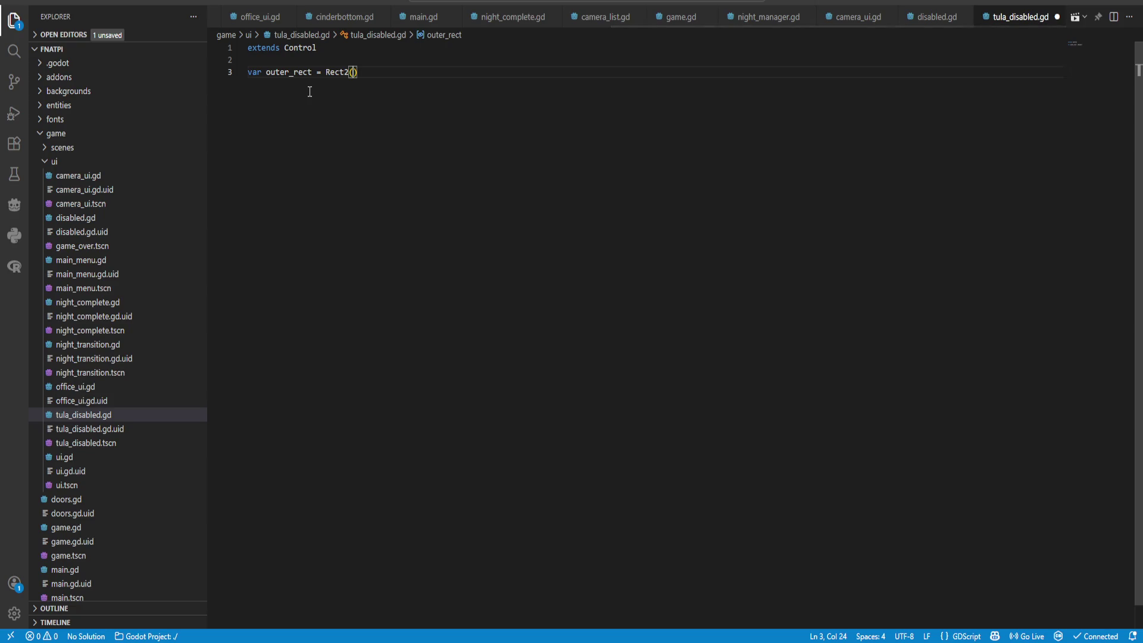
text(, 0, 1152,)
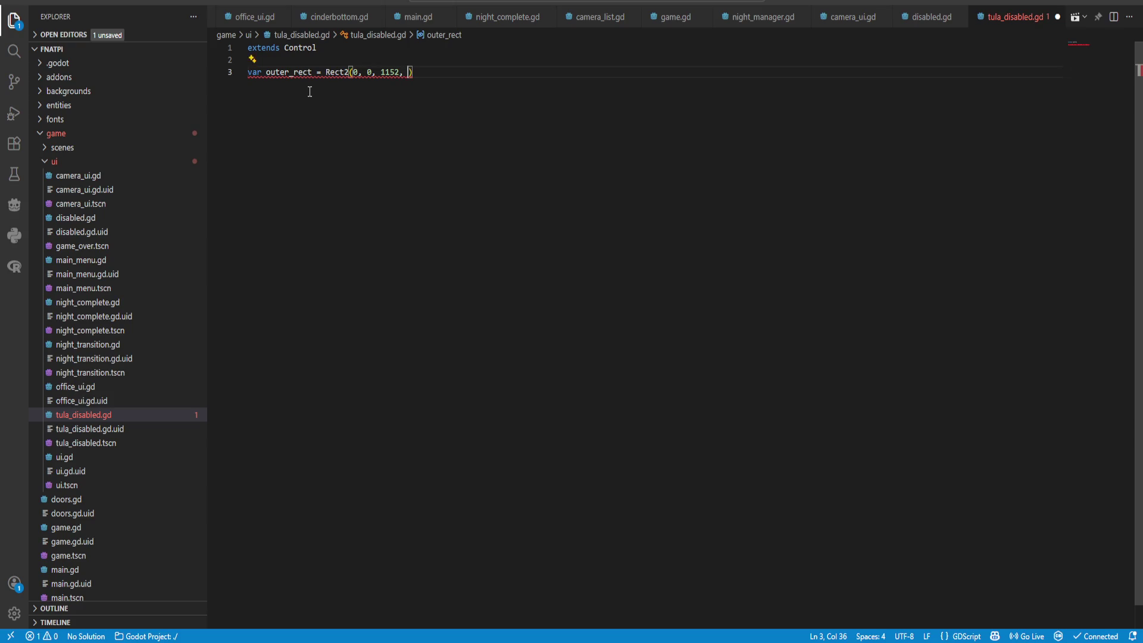
text( 54)
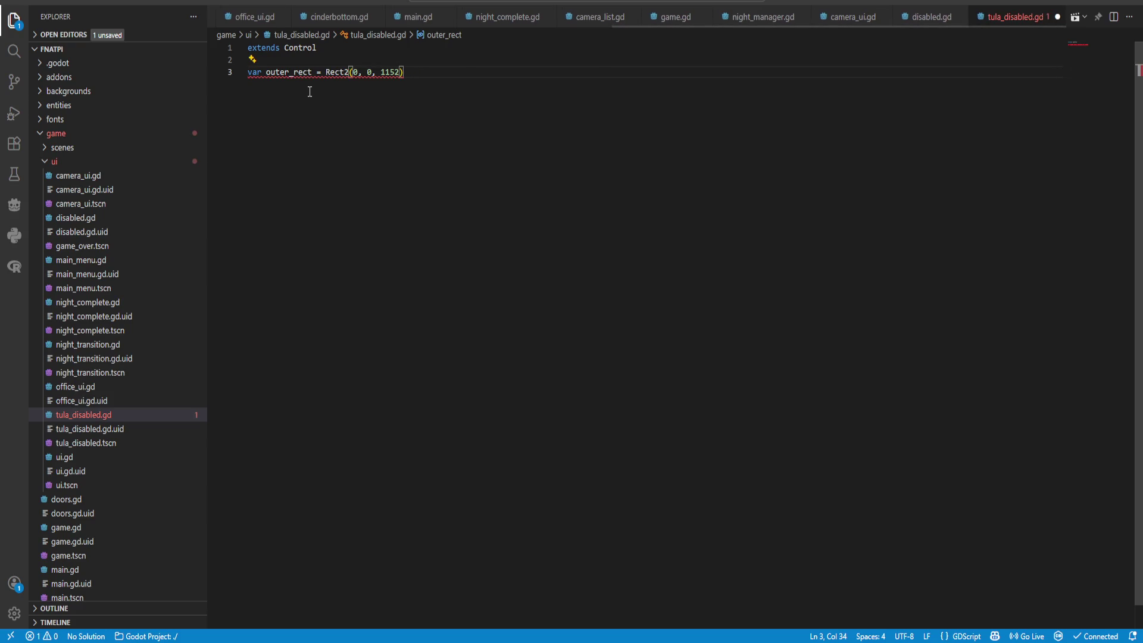
key(BackSpace)
text(648)
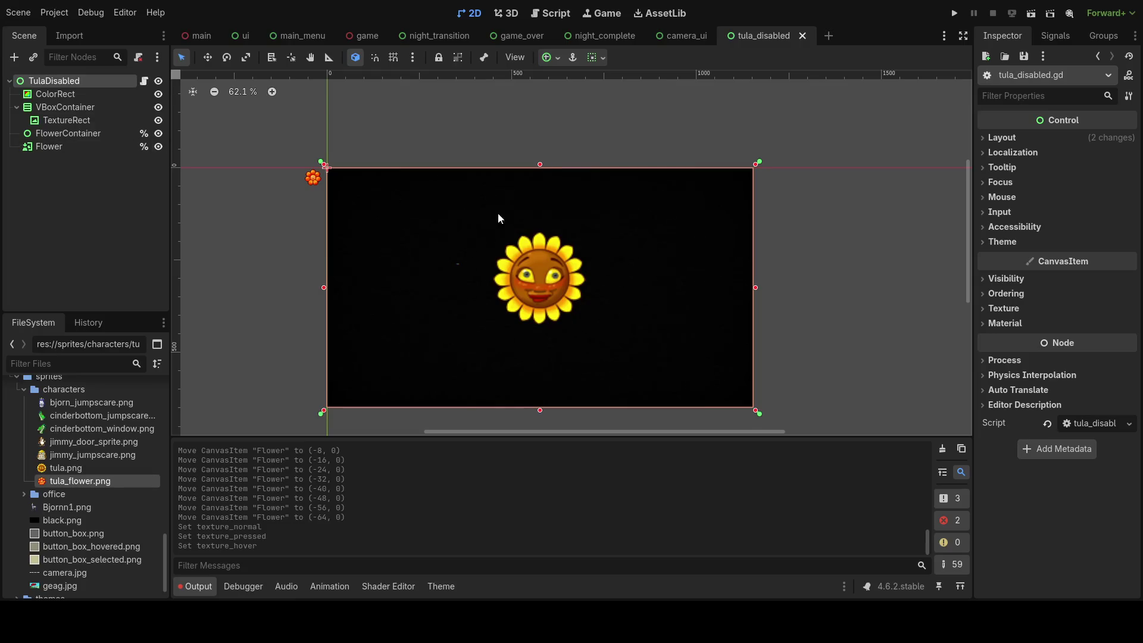
- Select the sunflower TextureRect in the Scene dock to view its Inspector properties, then return to VS Code
click(87, 120)
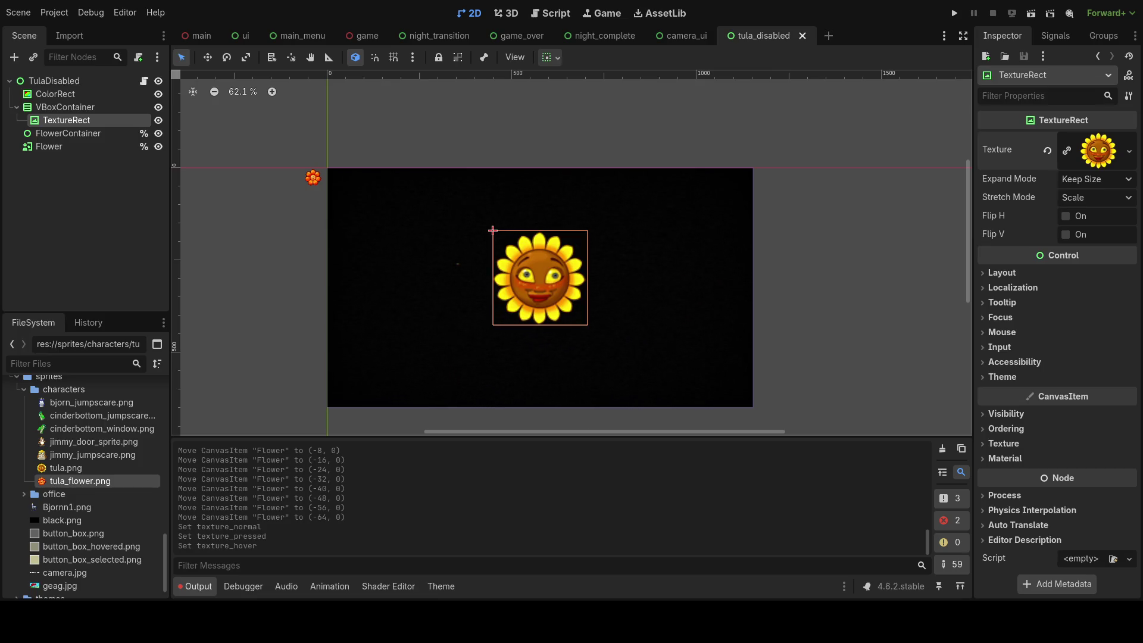
key(alt+Tab)
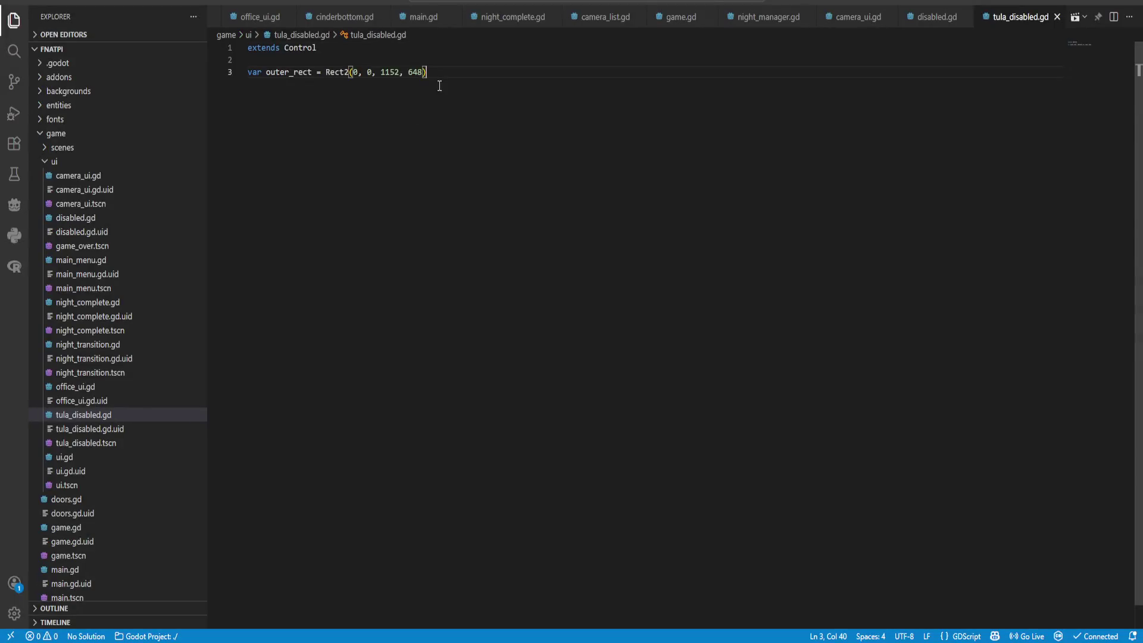
- Start var inner_rect = Rect2( below outer_rect, then preview the sunflower texture in Godot
key(Return)
text(var inner_Rect)
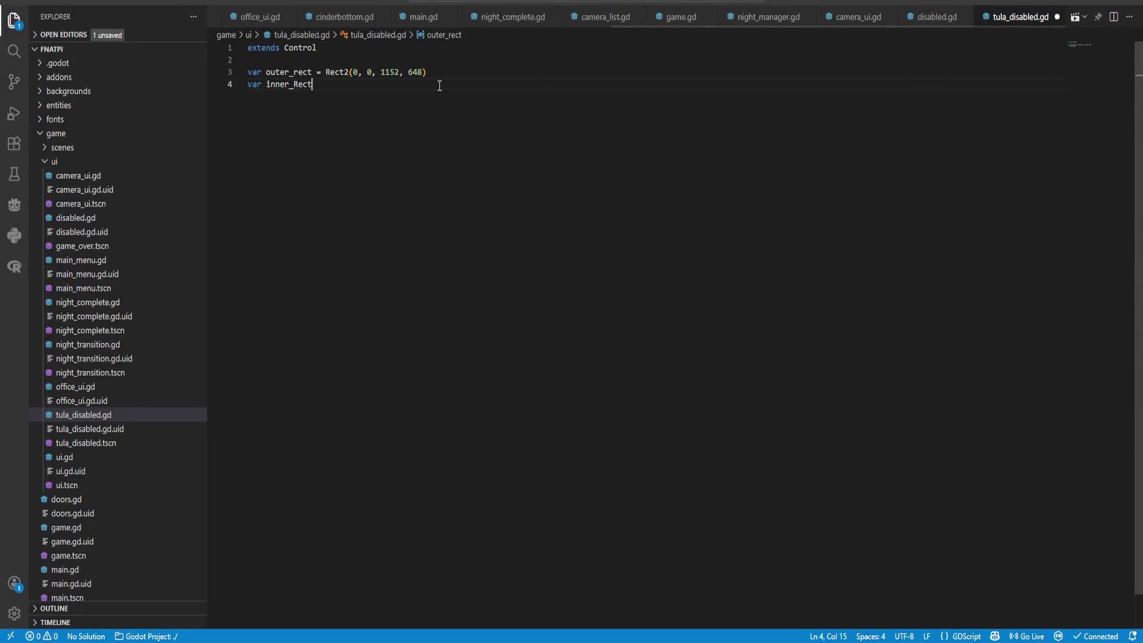
key(BackSpace)
key(BackSpace)
key(BackSpace)
text(rect = Re)
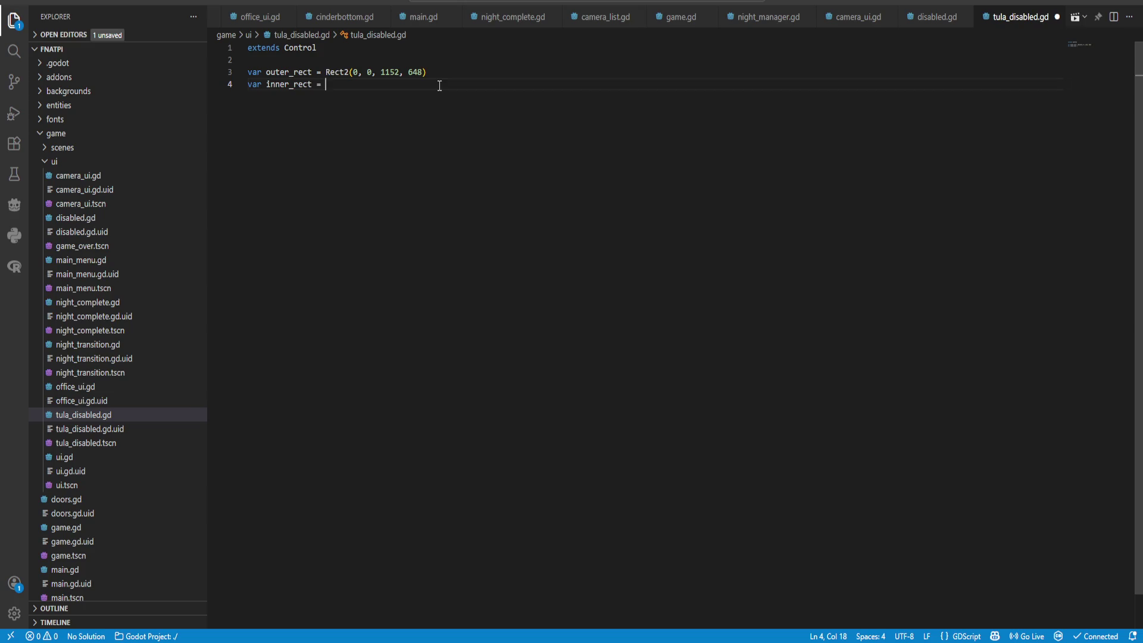
text(ct2()
key(alt+Tab)
click(1094, 164)
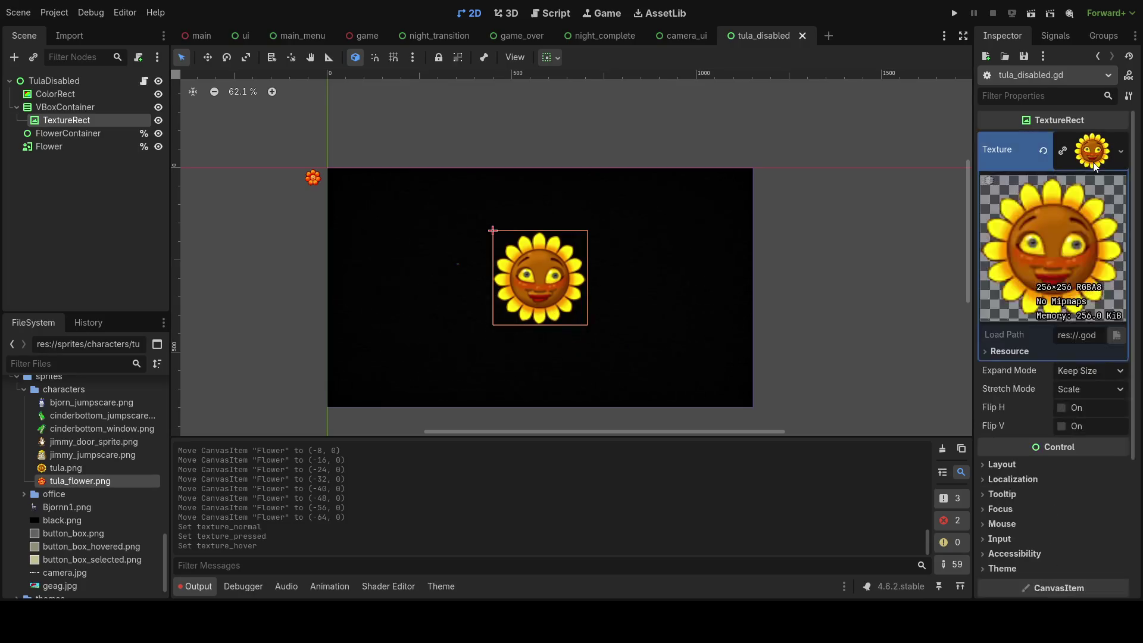
- Read the TextureRect's 256×256 transform size in the Inspector, then return to inner_rect's Rect2 arguments
click(1094, 156)
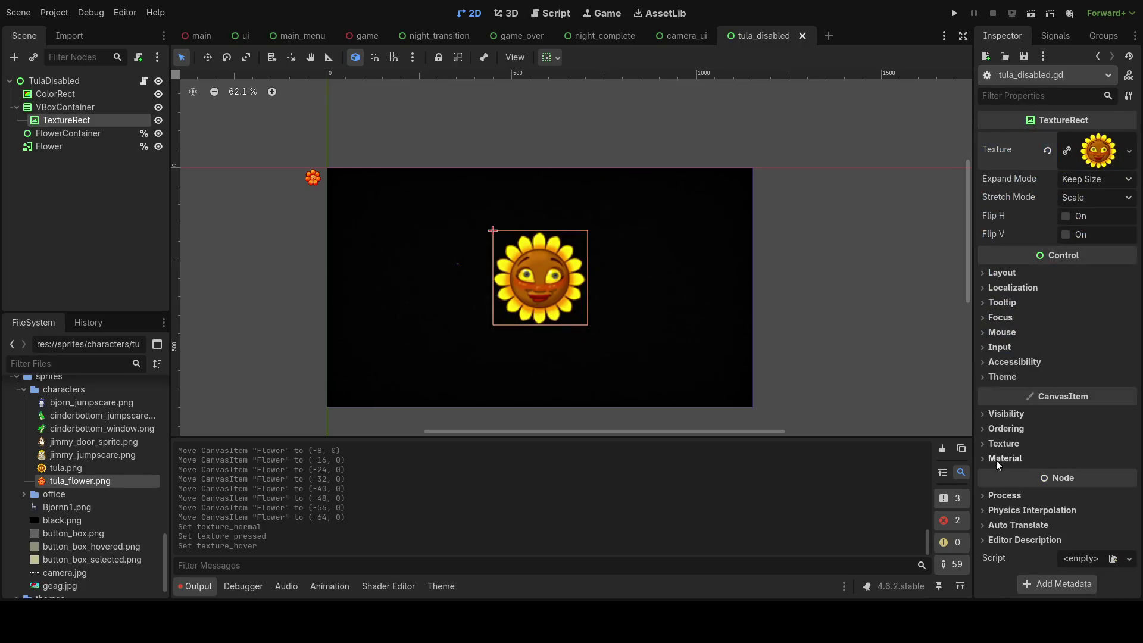
click(1004, 273)
click(1008, 423)
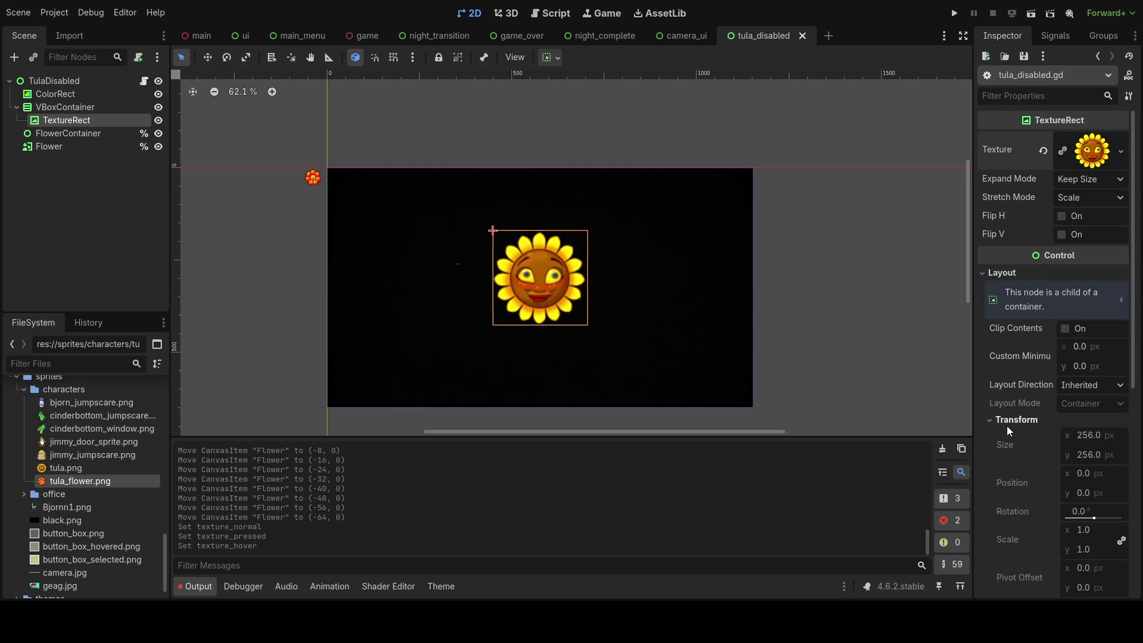
scroll(1019, 400, down, 2)
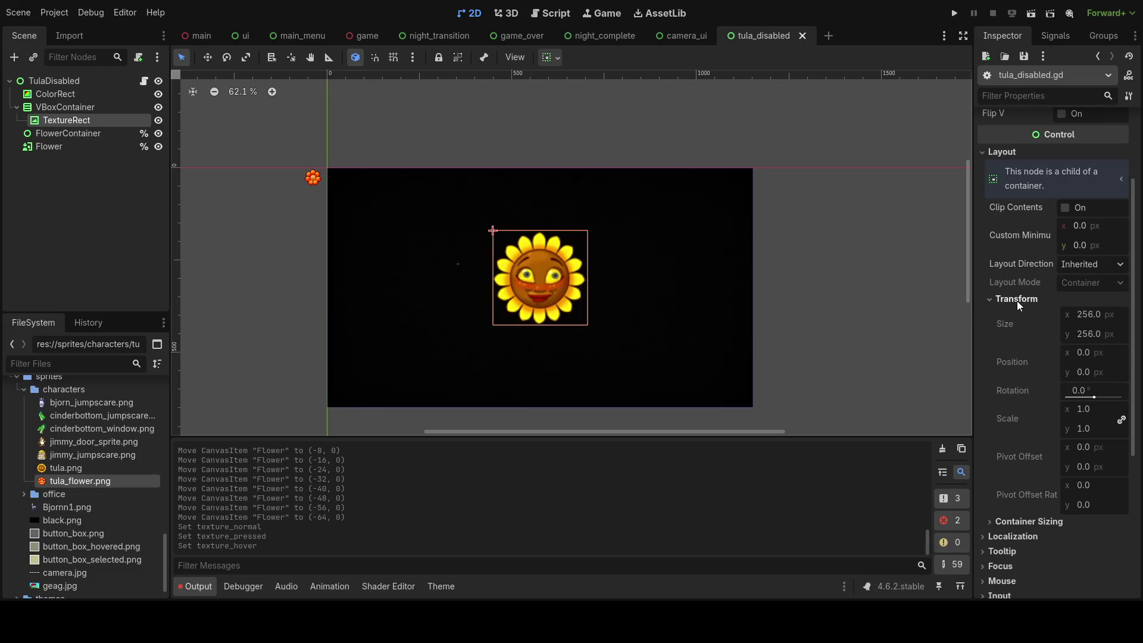
click(1016, 300)
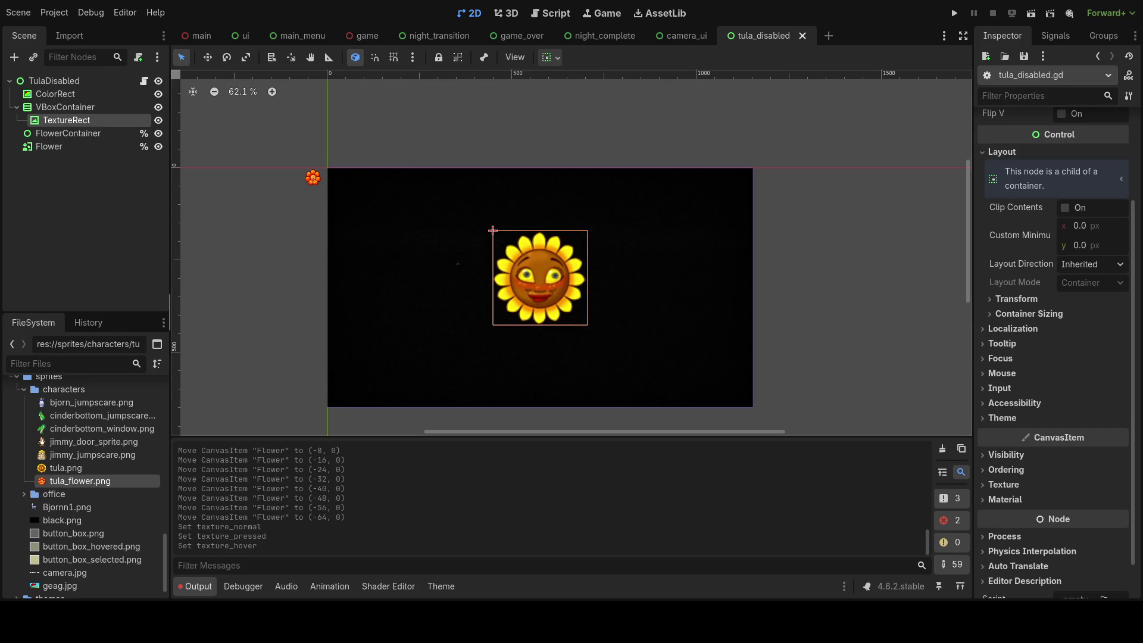
click(53, 81)
click(143, 81)
click(409, 97)
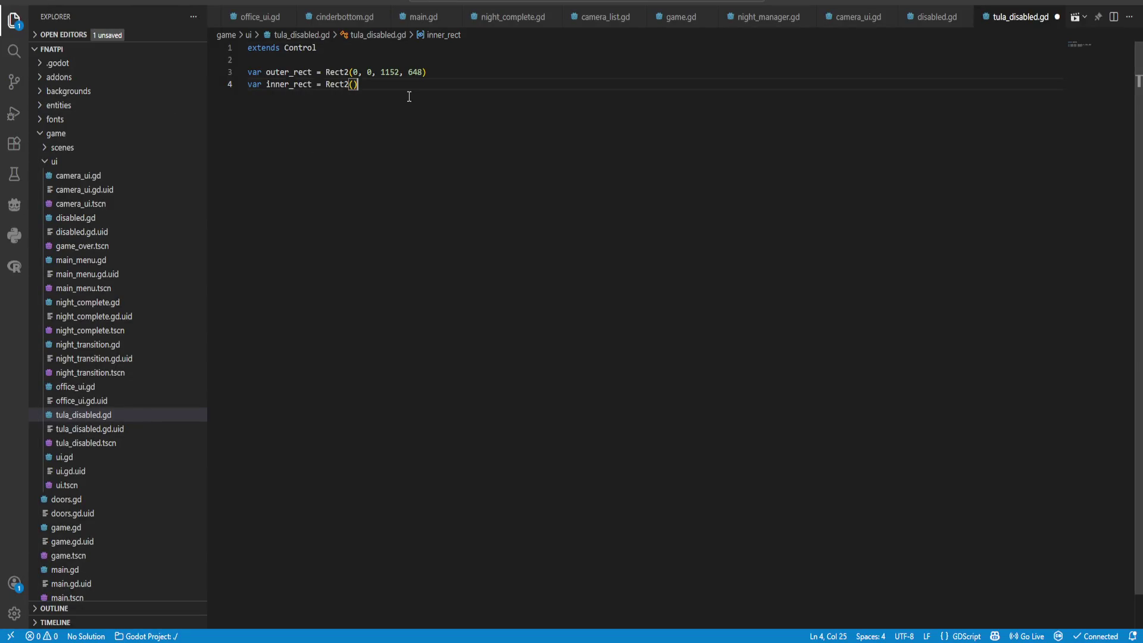
- Set inner_rect to Rect2(576, 324, 256, 256) and declare func get_random_point() -> Vector2:
text(576, 324)
text(, )
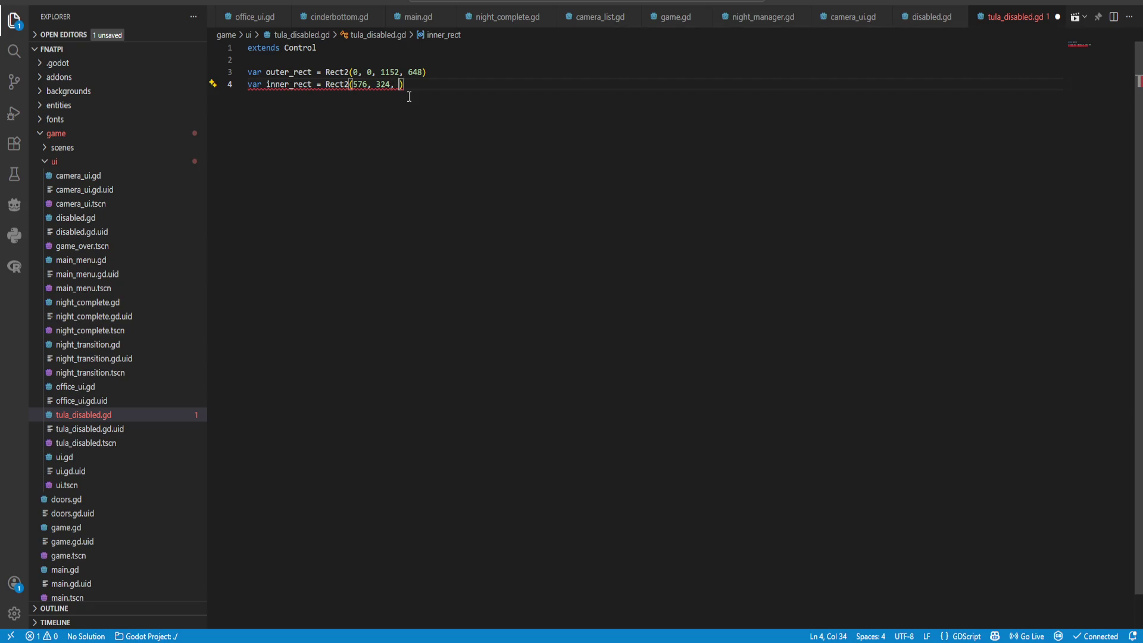
text(256, 256)
text())
key(Return)
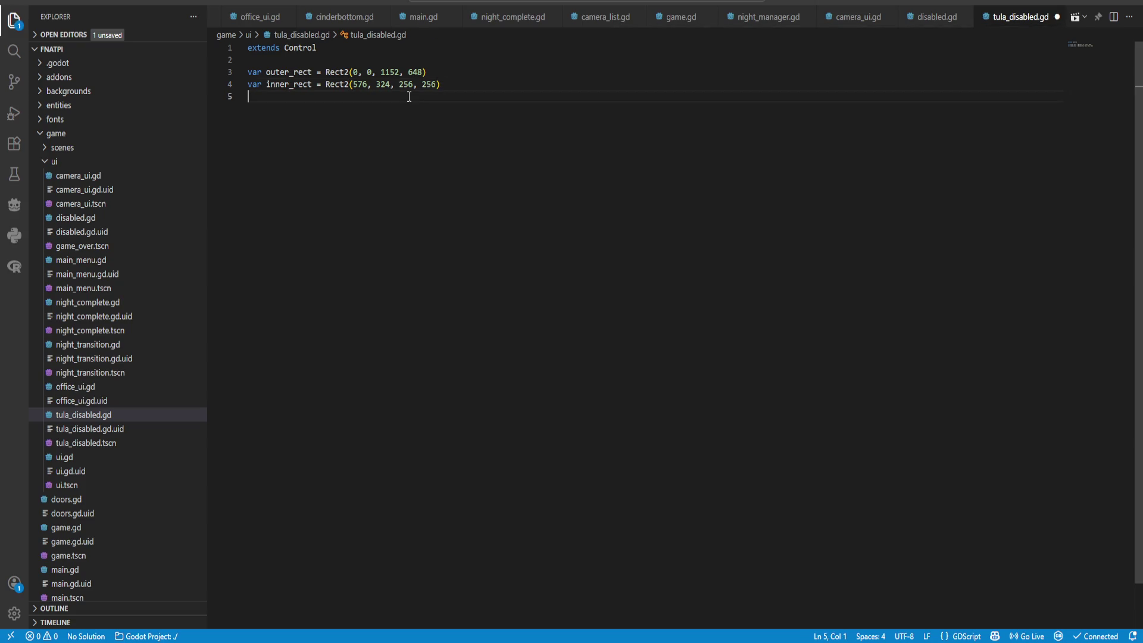
key(Return)
text(func get_rando)
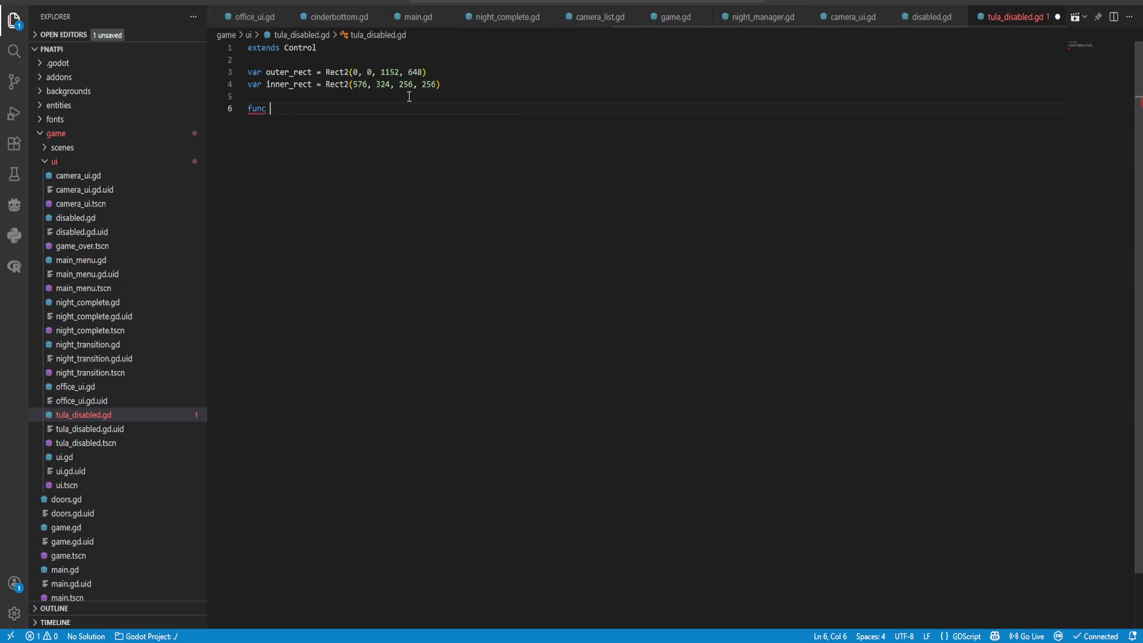
text(m_point)
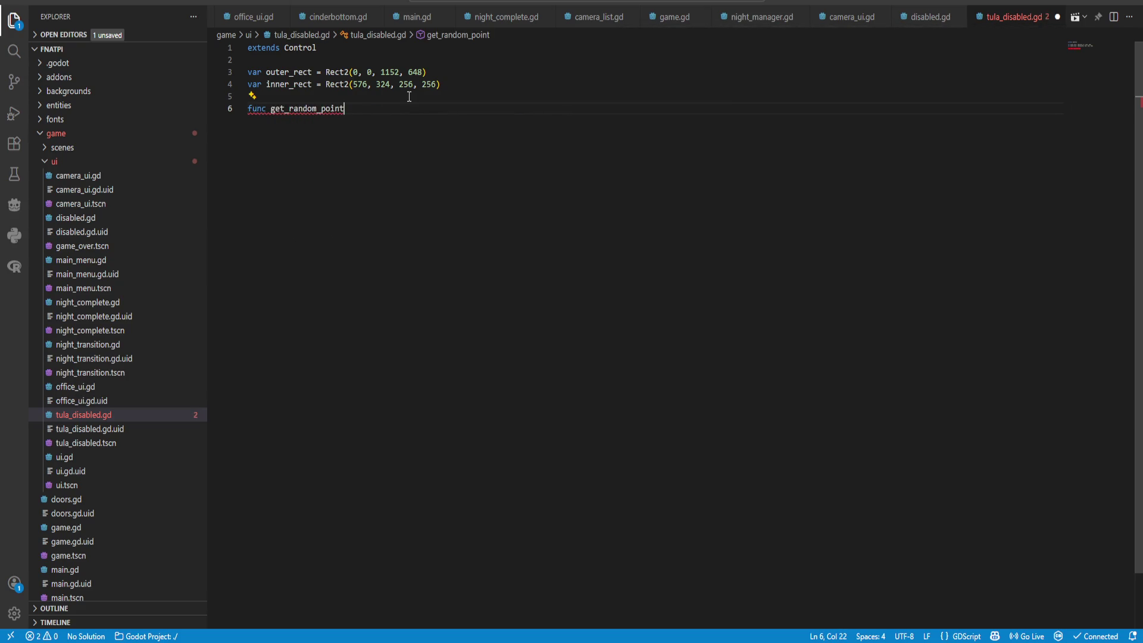
text(() -> Ve)
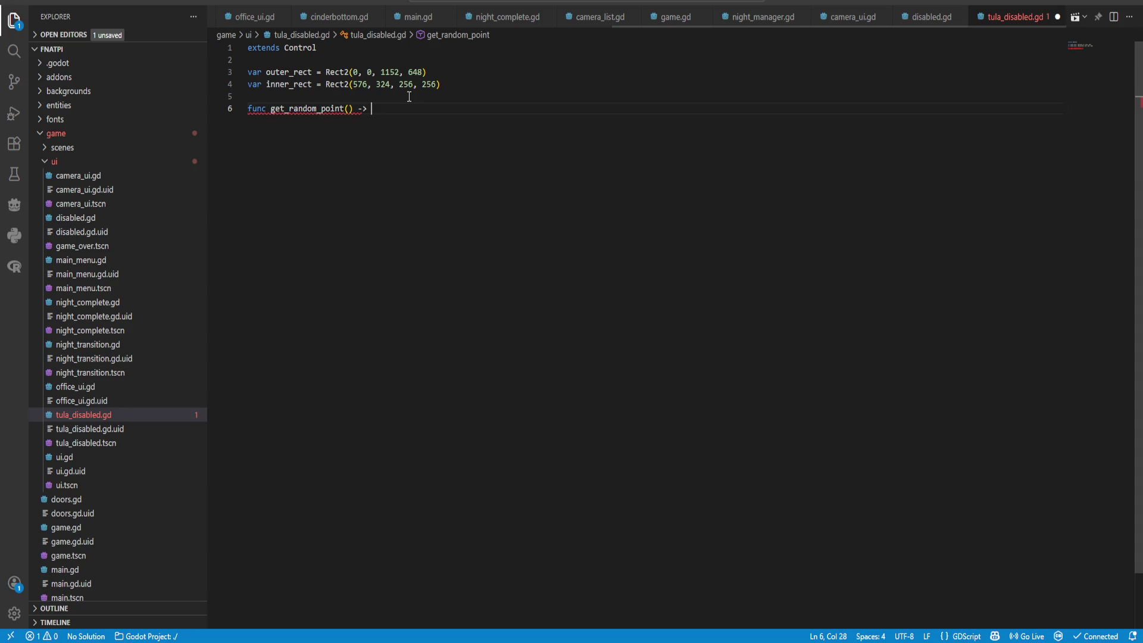
text(ctor2)
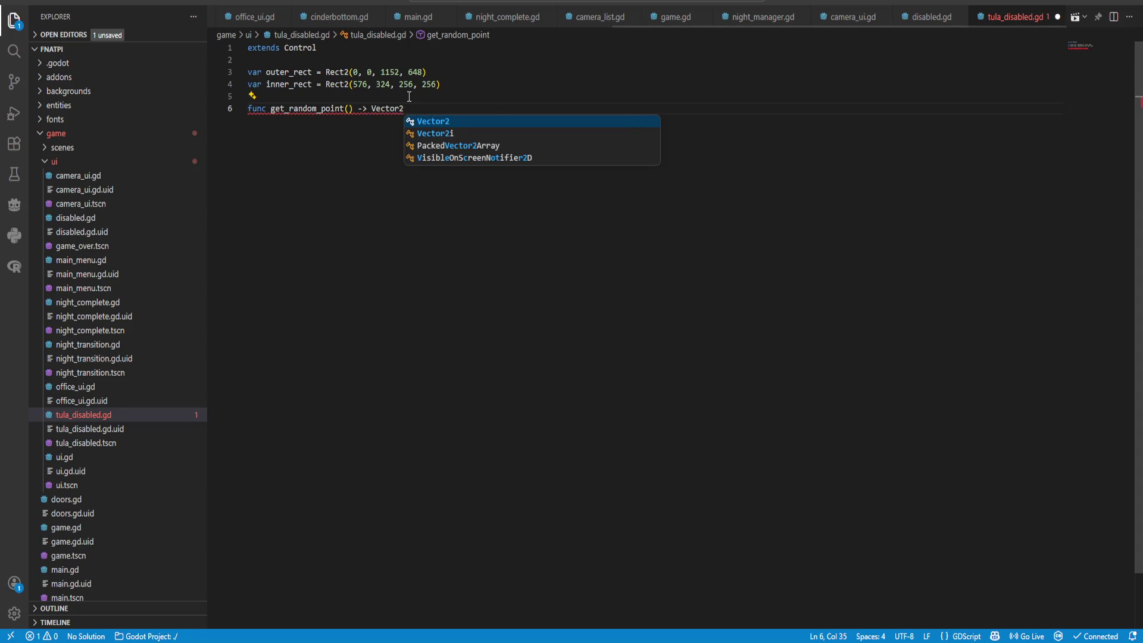
text(:)
key(Return)
- Add var point: Vector2 and a while true: loop assigning Vector2(randf_range(outer_rect.position.x, outer_rect.end.x))
text(var poin)
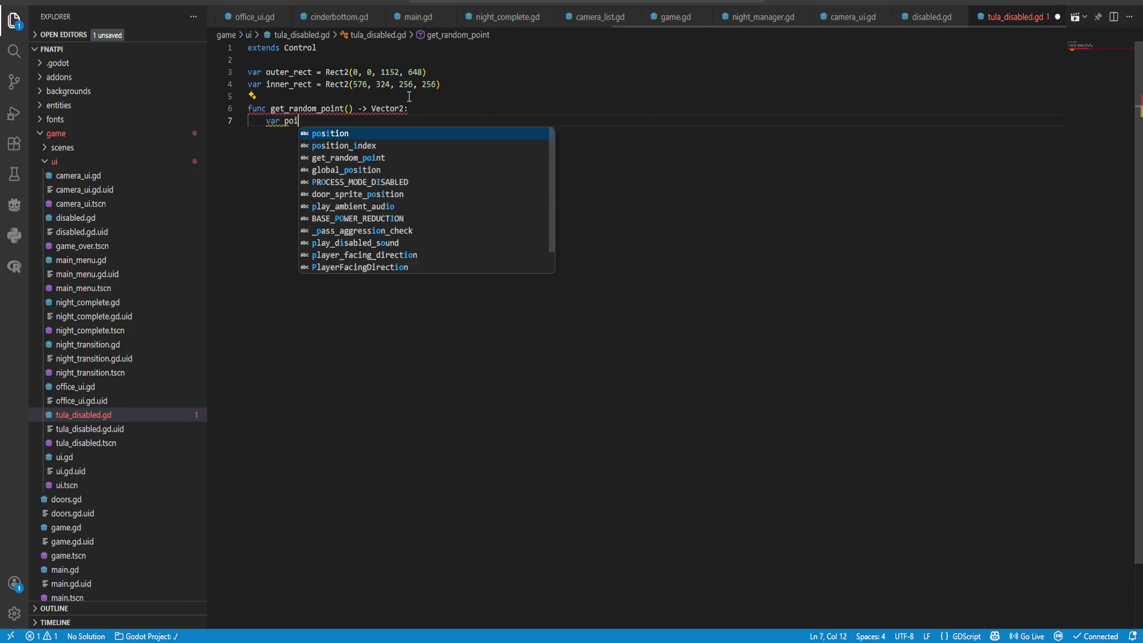
key(BackSpace)
key(BackSpace)
key(BackSpace)
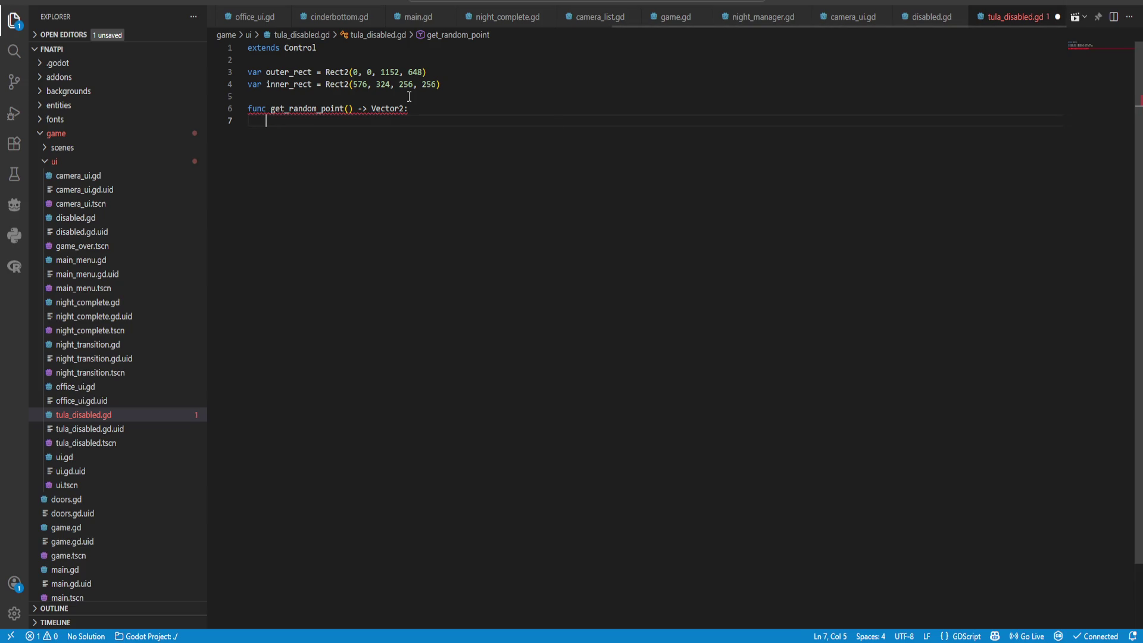
text(var point)
key(BackSpace)
key(BackSpace)
key(BackSpace)
text(var poin)
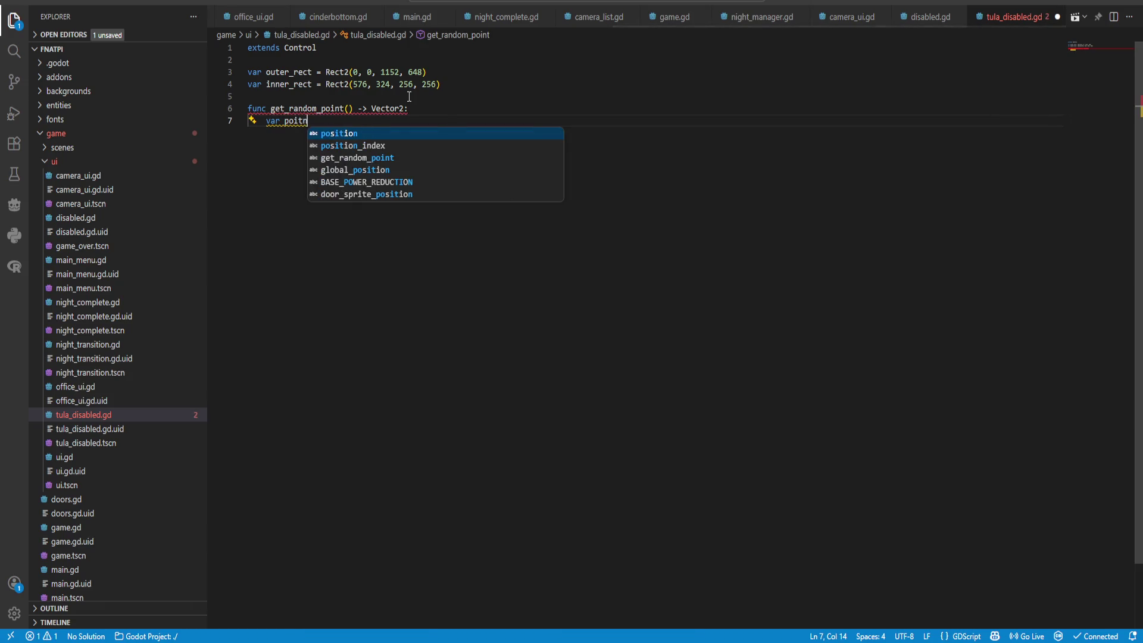
text(t: Vector2)
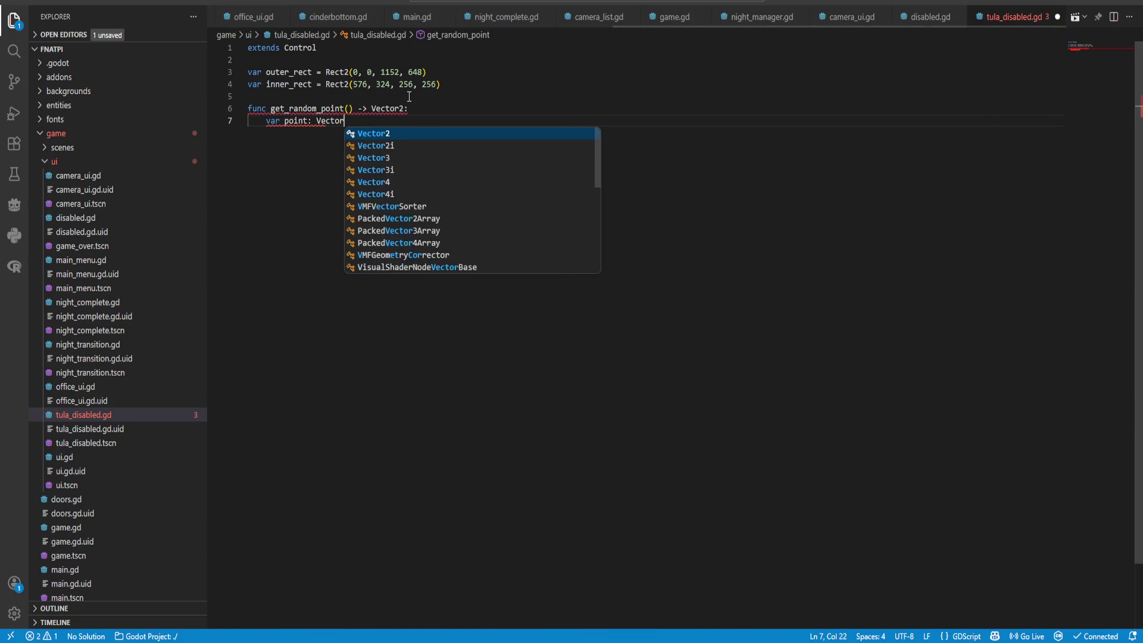
key(Escape)
key(Return)
text(while true:)
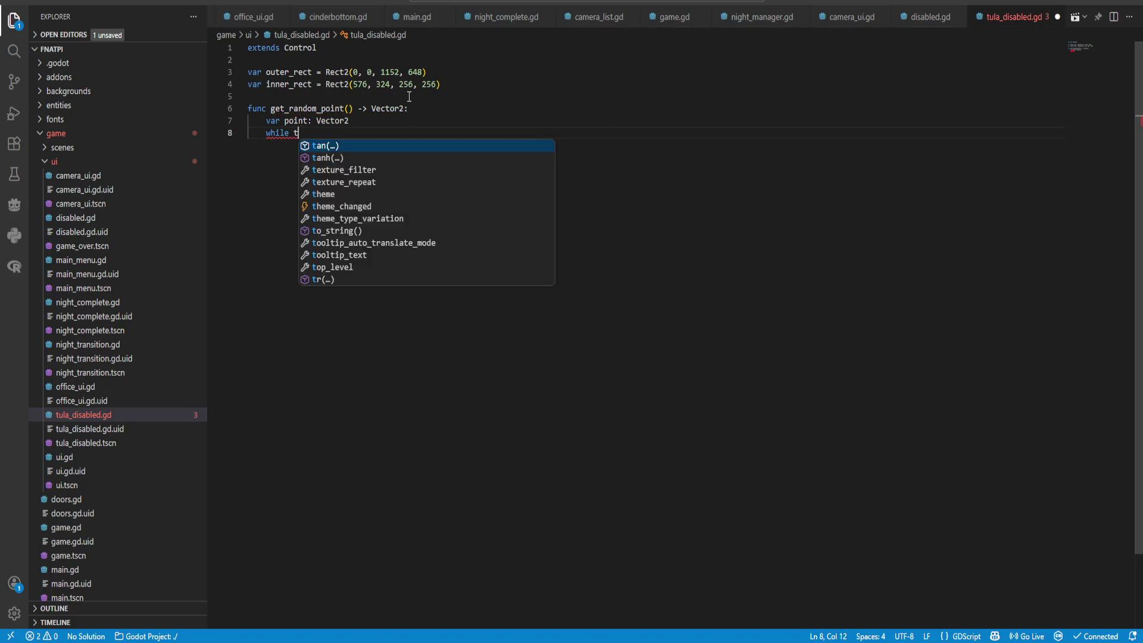
key(Return)
text(point)
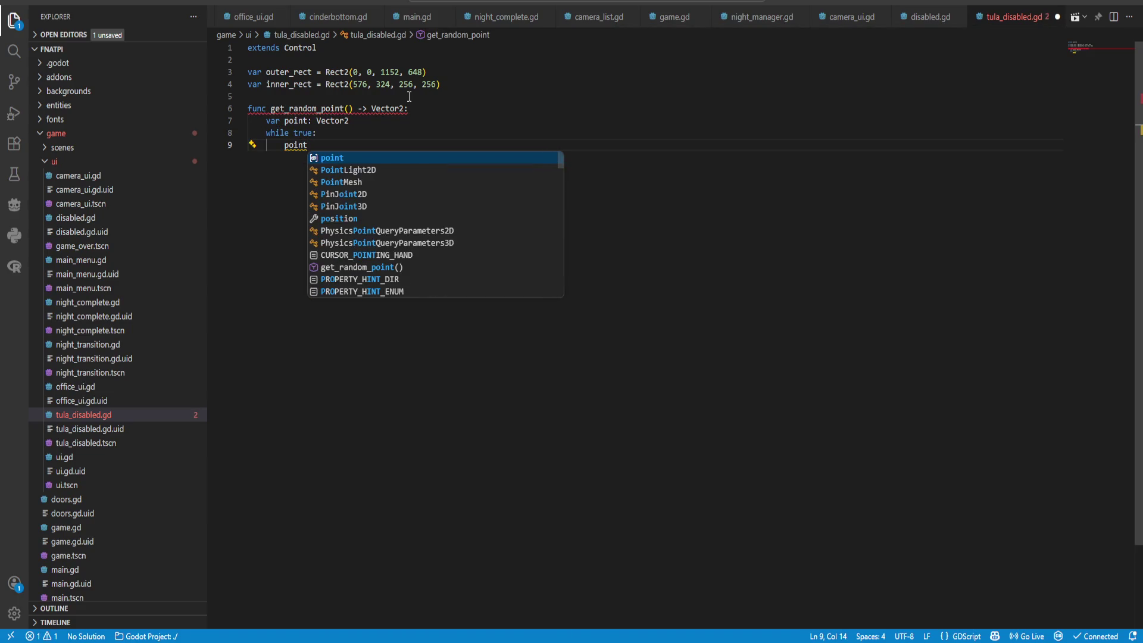
text( = Vector2)
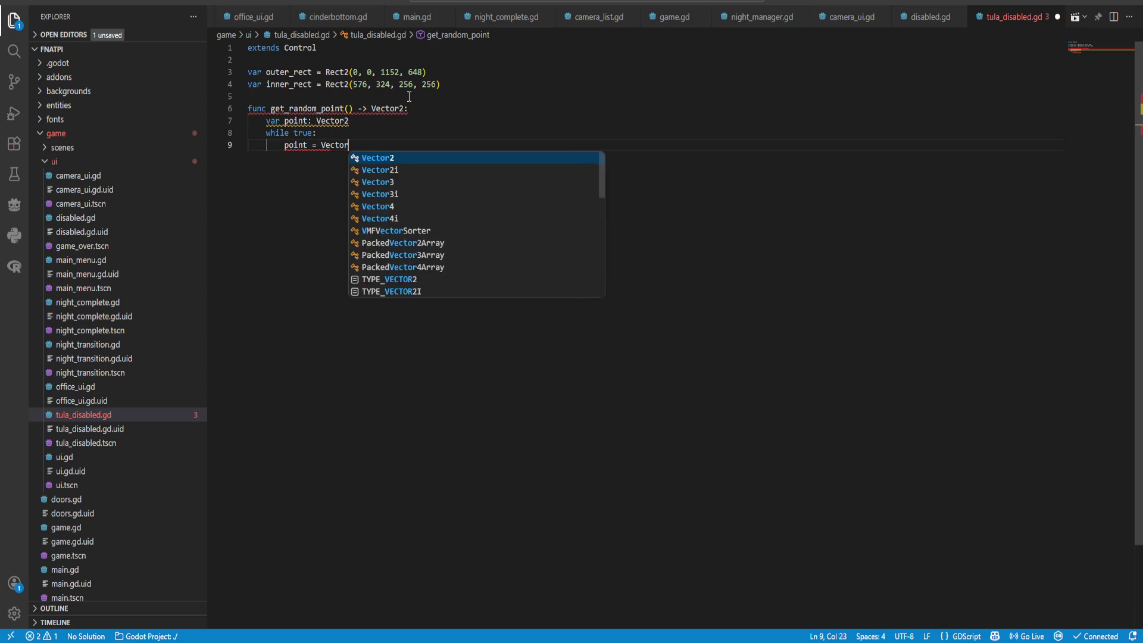
text(()
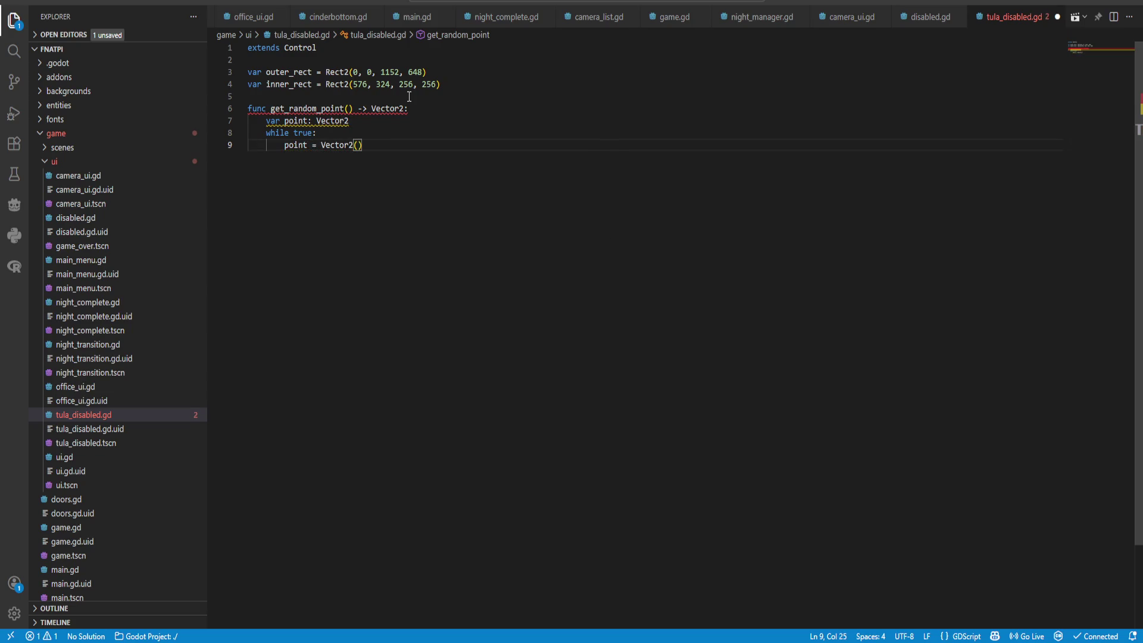
text(randf)
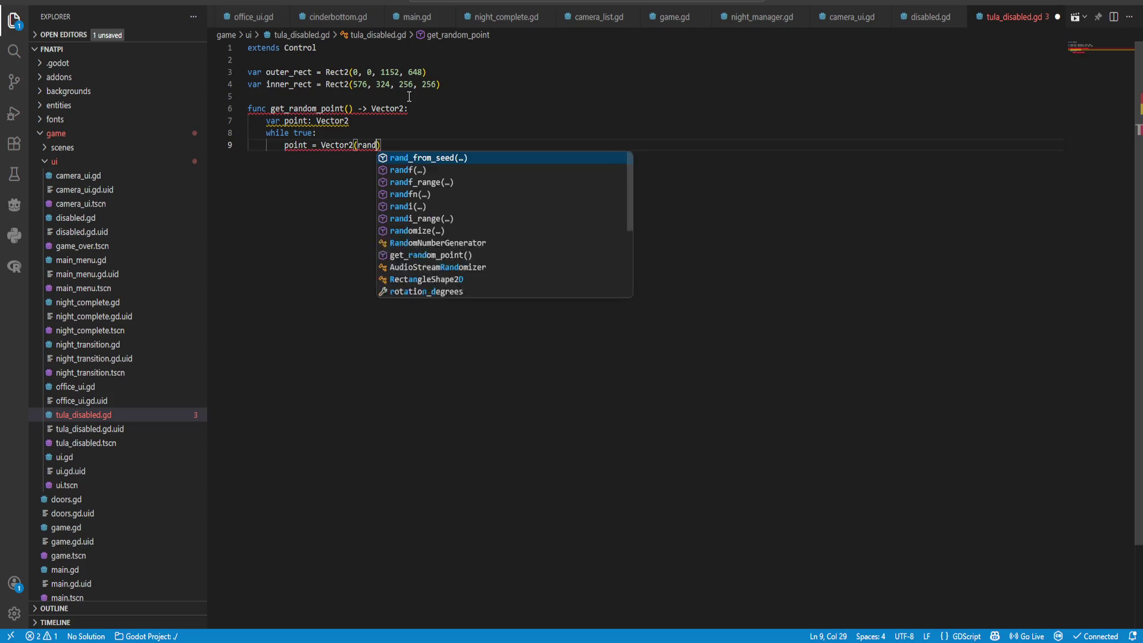
text(_range()
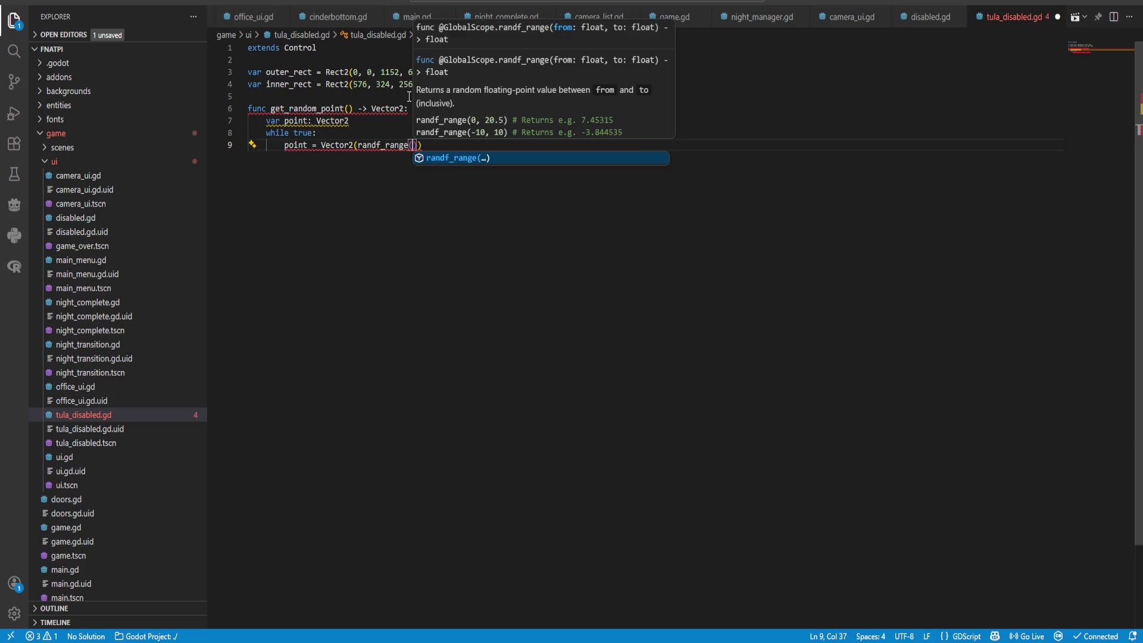
text(outer_re)
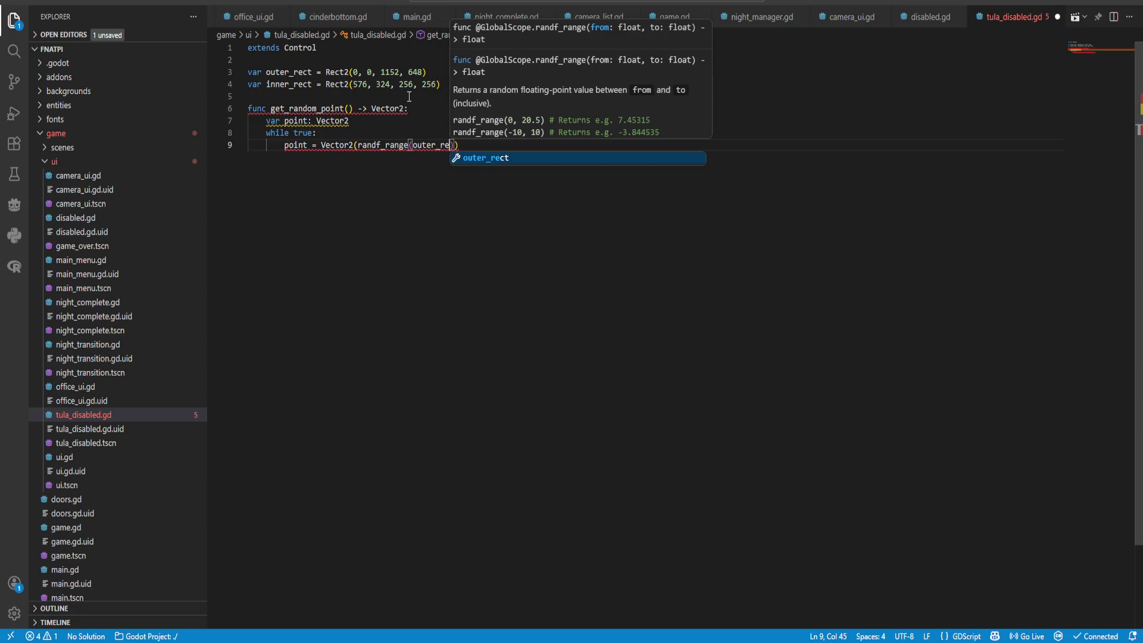
text(ct.position.x)
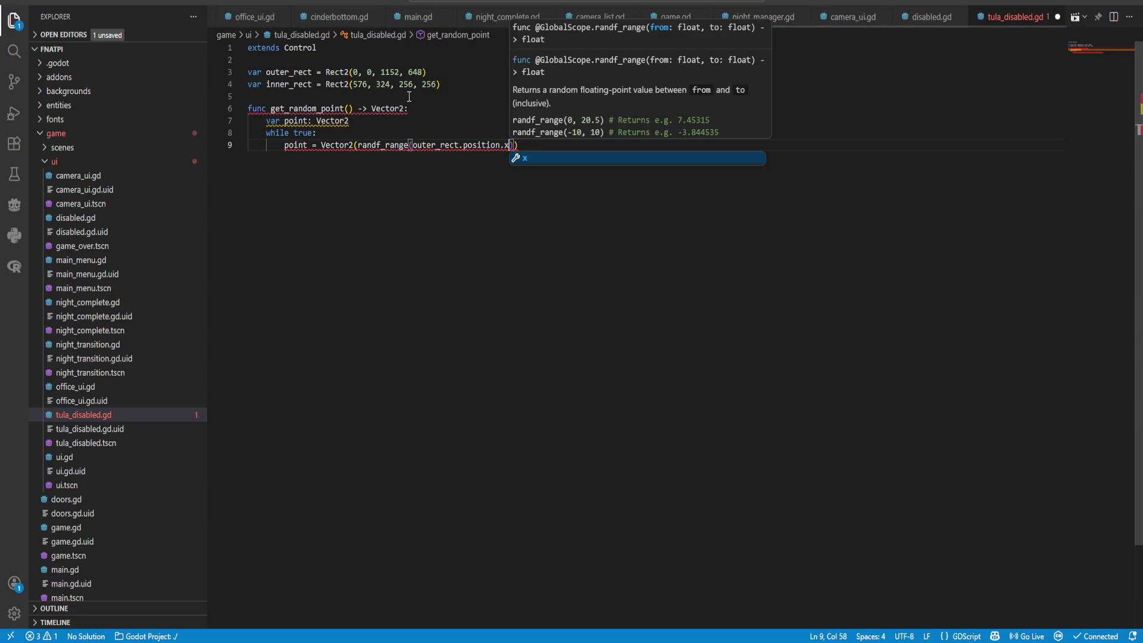
text(, out)
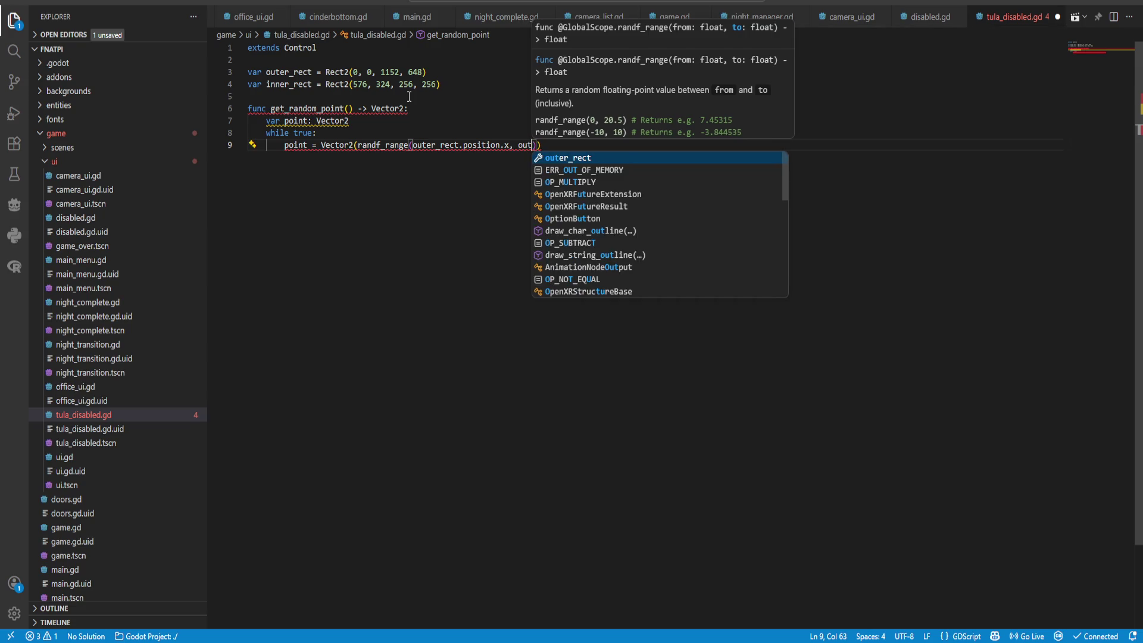
text(er_rect.)
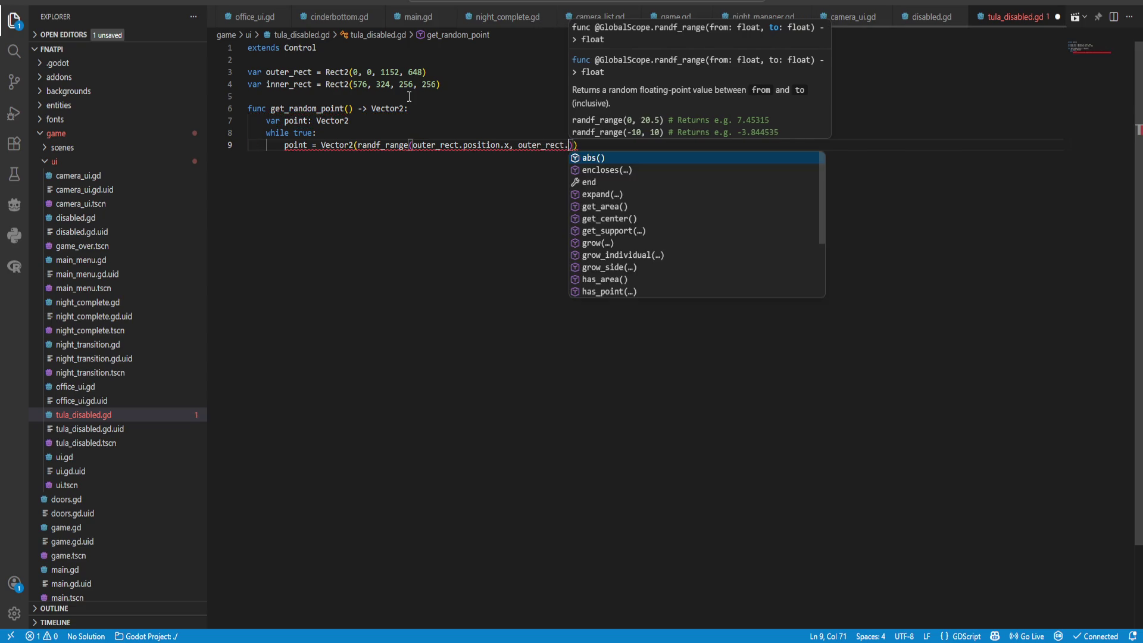
text(end.x)
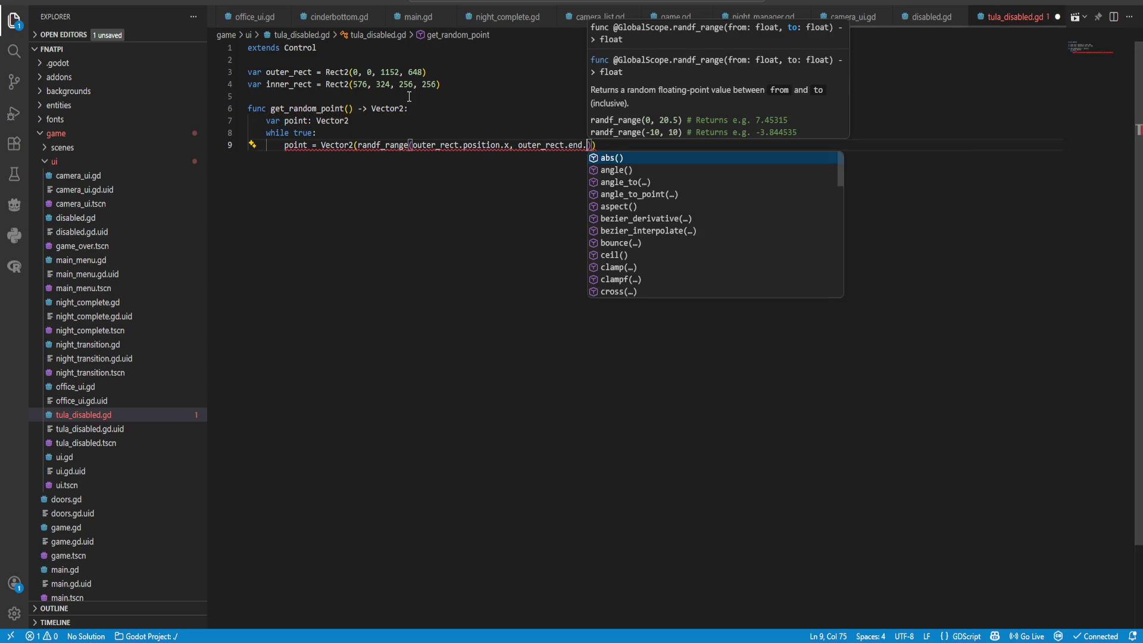
text())
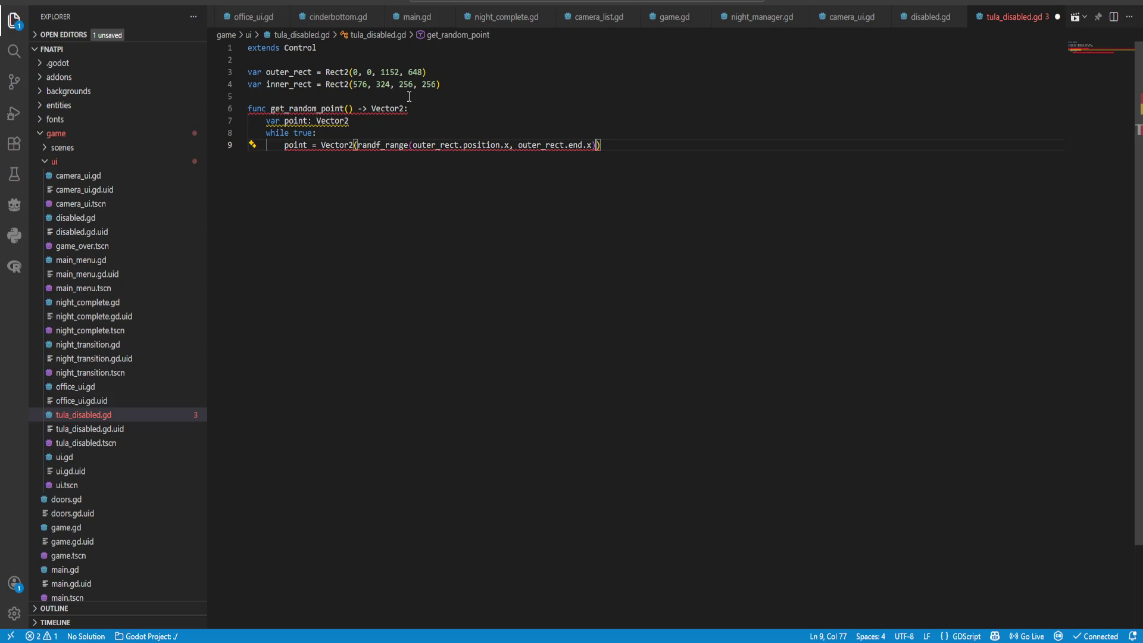
mouse_move(340, 67)
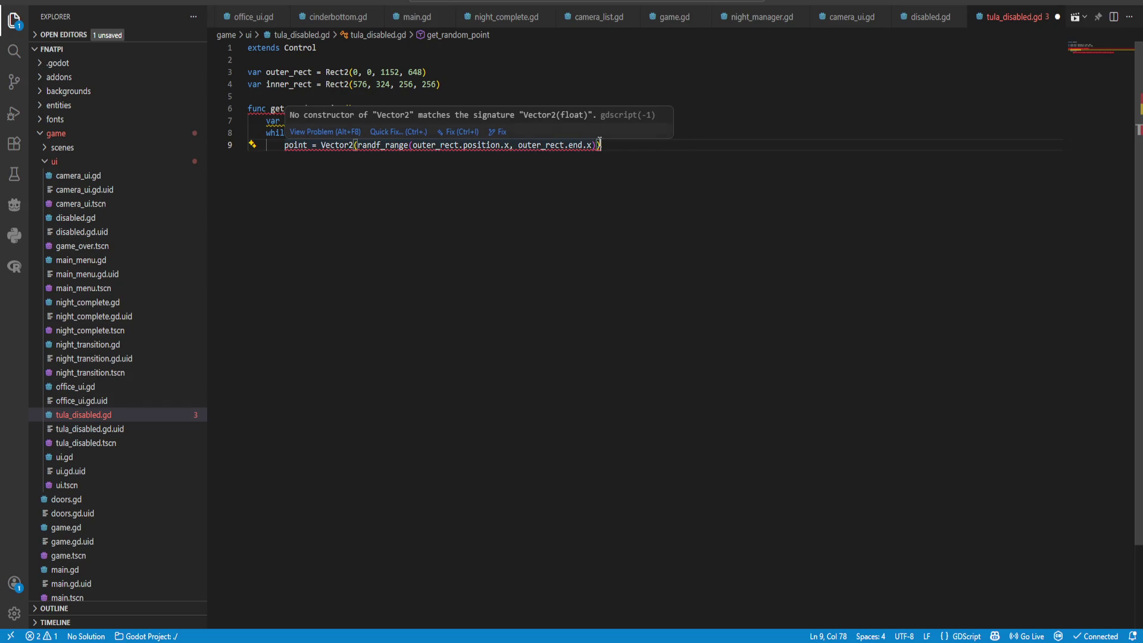
- Add randf_range(outer_rect.position.y, outer_rect.end.y) as point's y, then begin if not inner_rect.has_point(point):
key(Left)
key(Left)
key(Right)
key(Right)
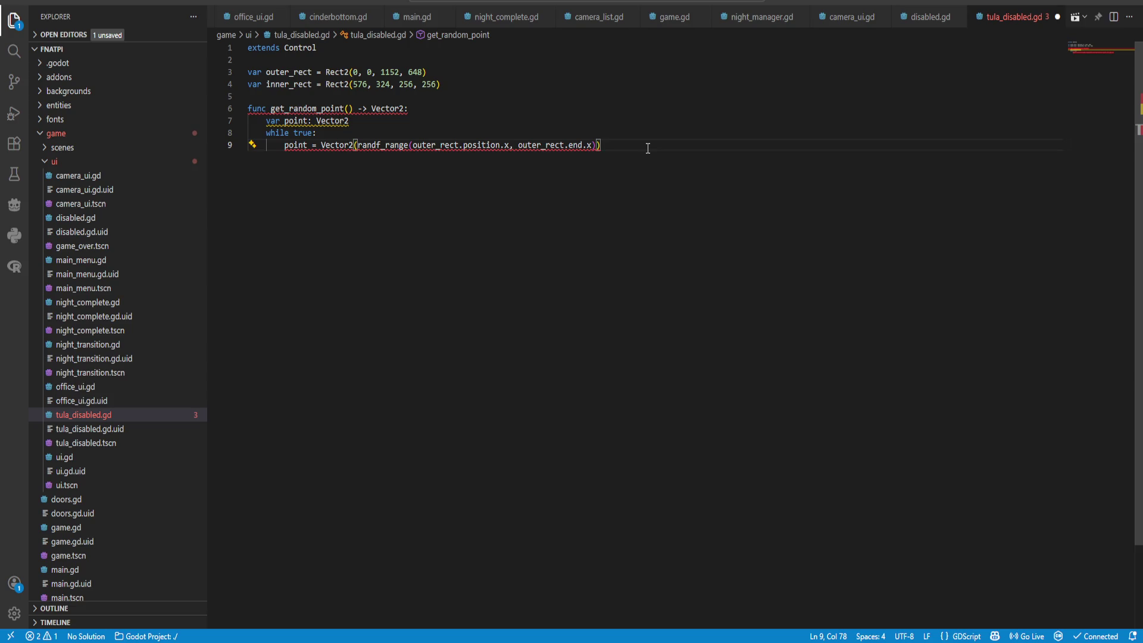
text(, randf)
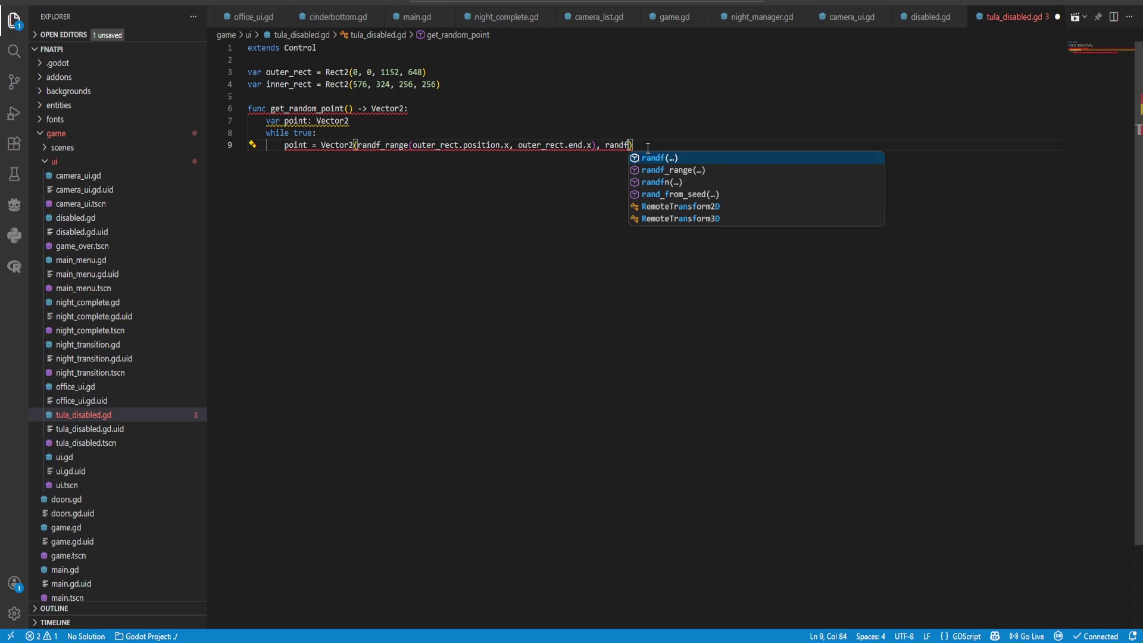
text(_range(outer_rect.position.y)
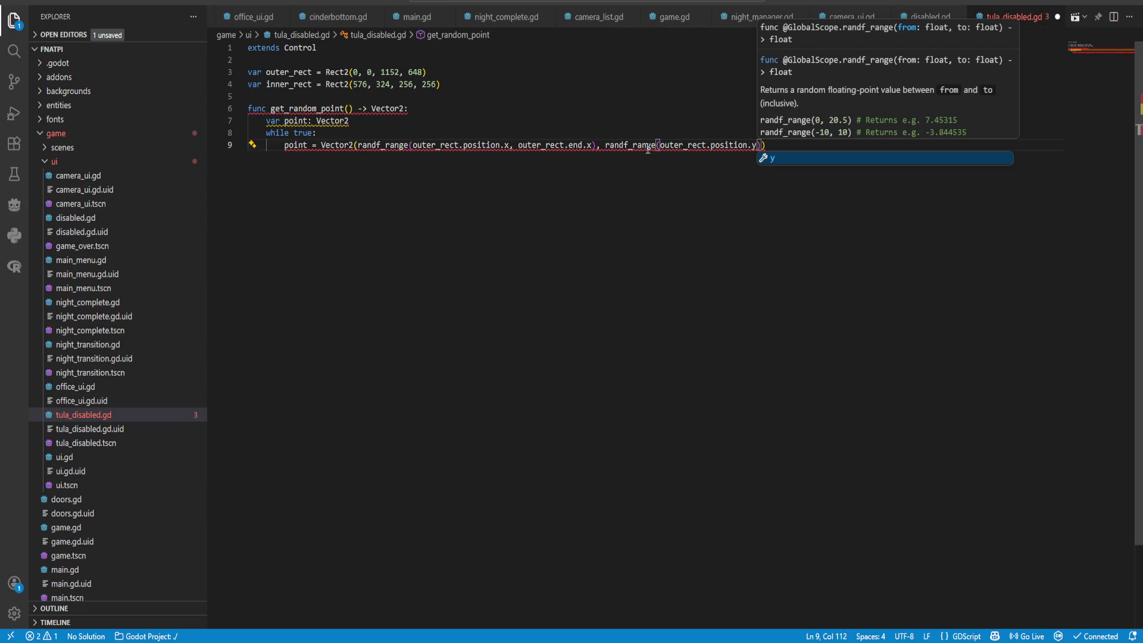
text(, outer_rect.end.)
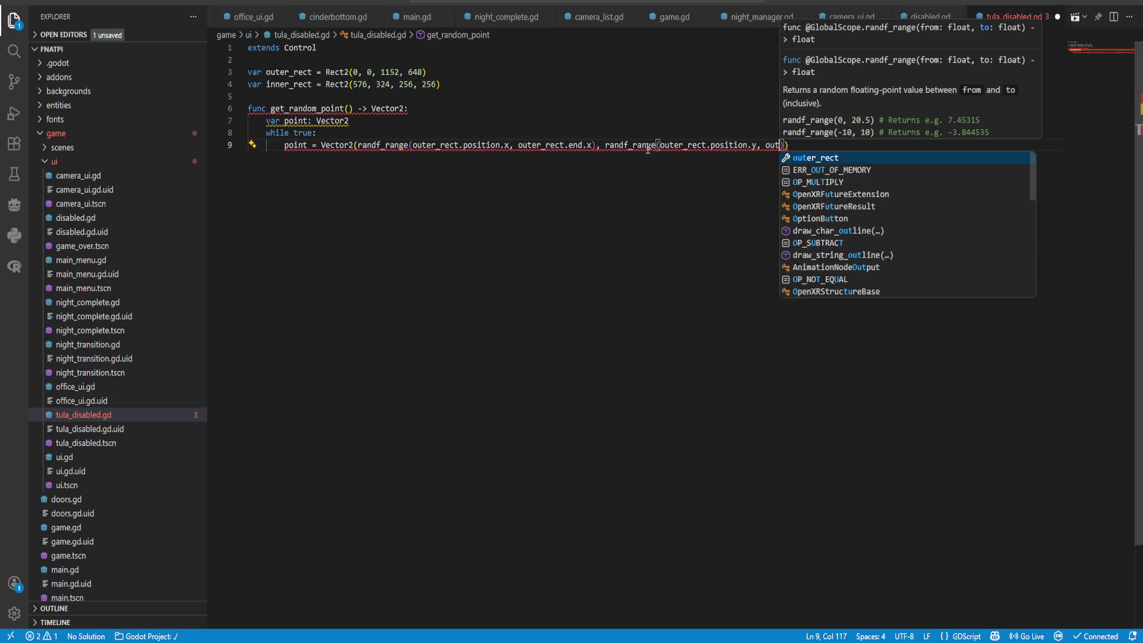
text(y)
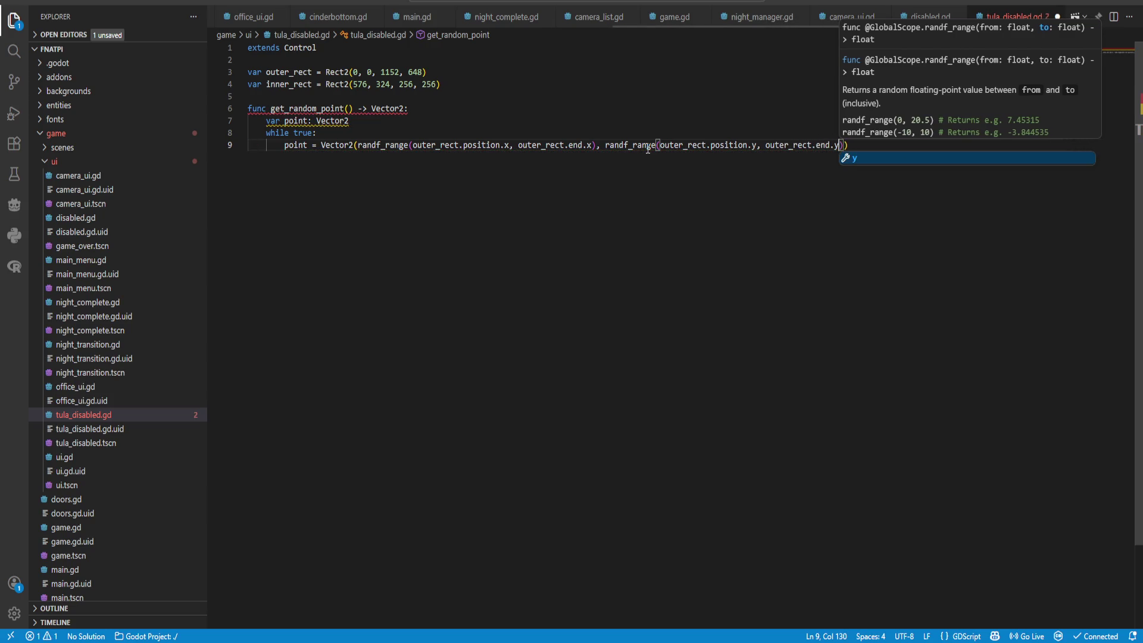
text()))
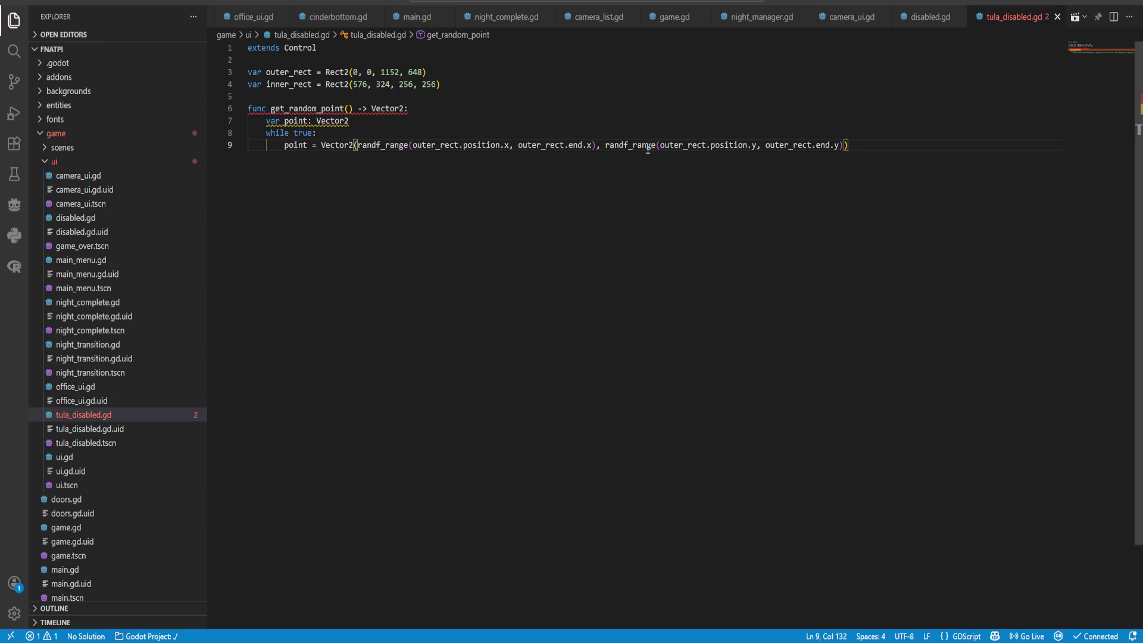
key(Return)
text(if not inn)
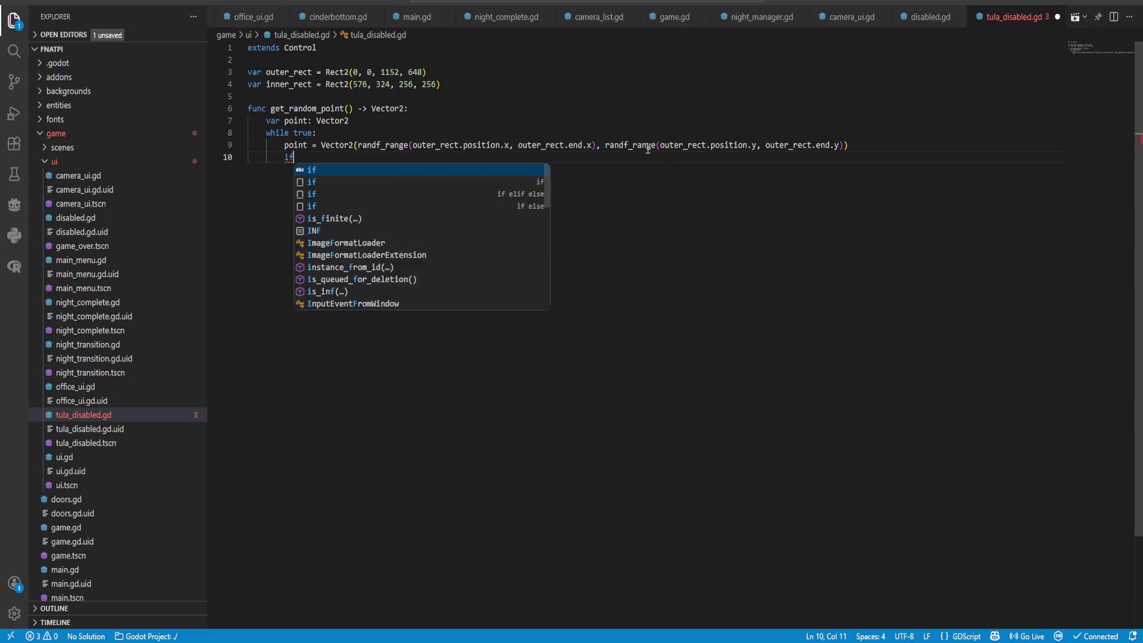
text(er_rect.has_point)
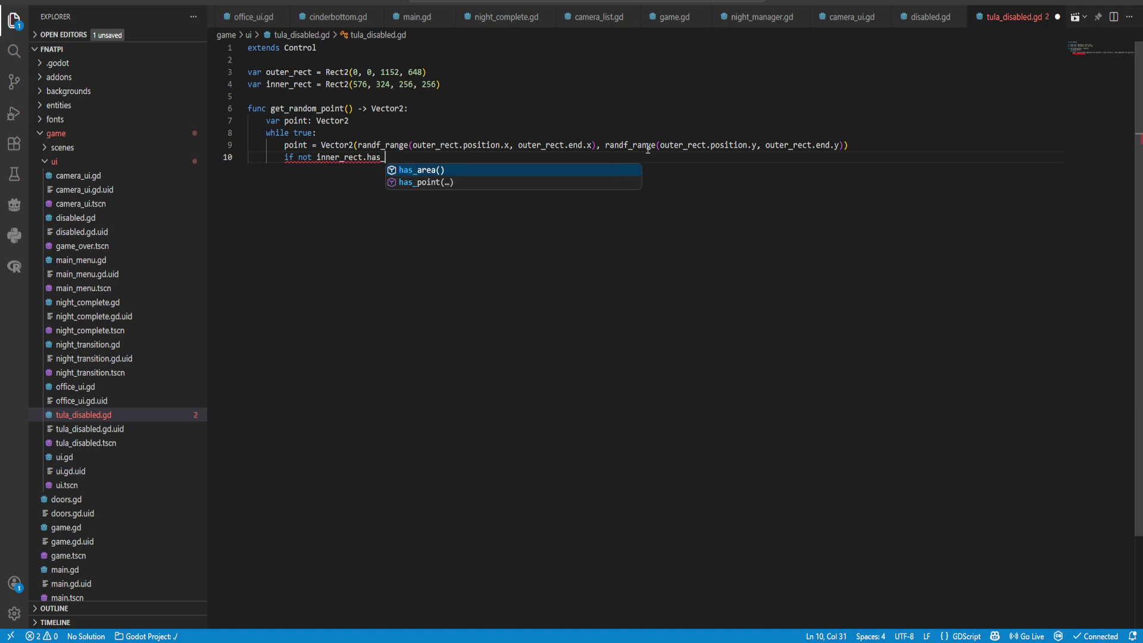
text((point):)
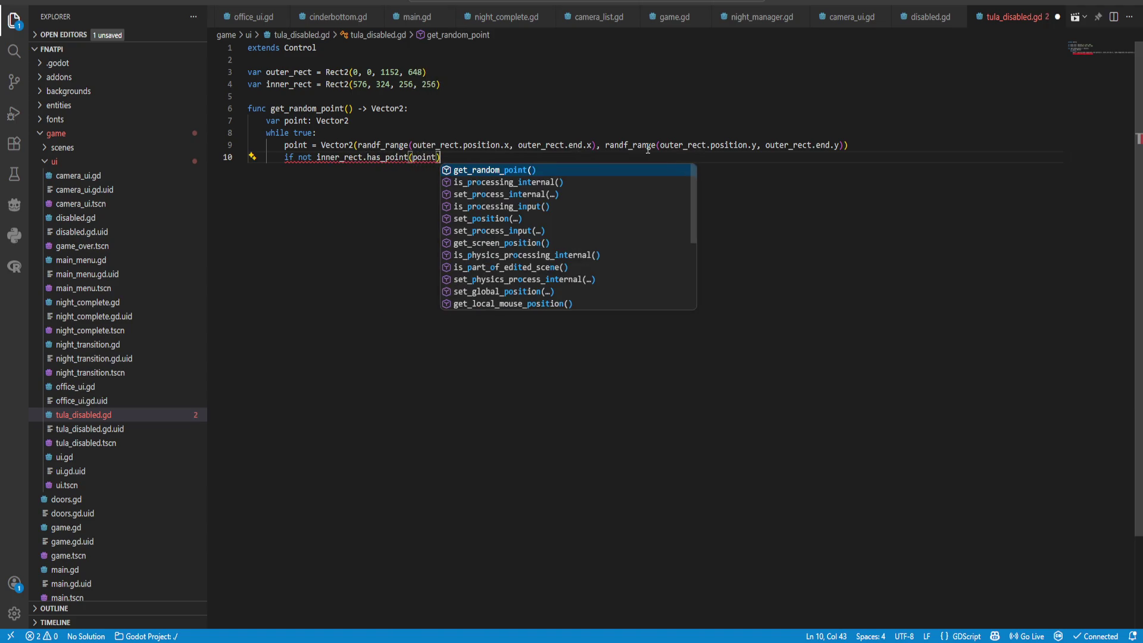
- Return point inside the if, add a fallback return Vector2.ZERO, and save the script
key(Return)
text(return po)
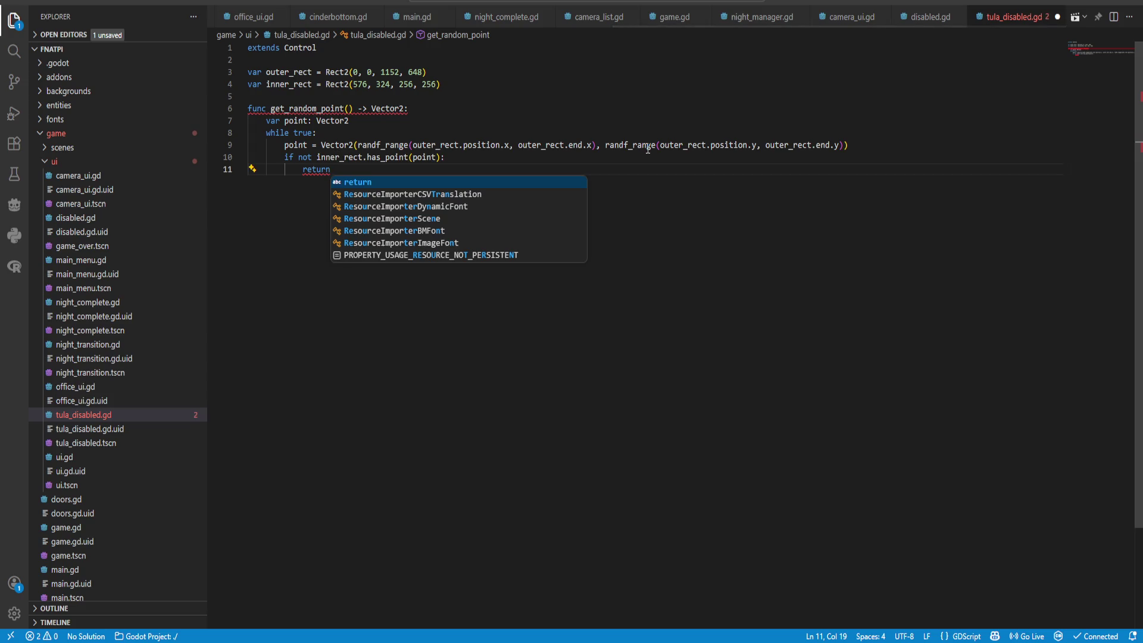
key(Tab)
key(ctrl+s)
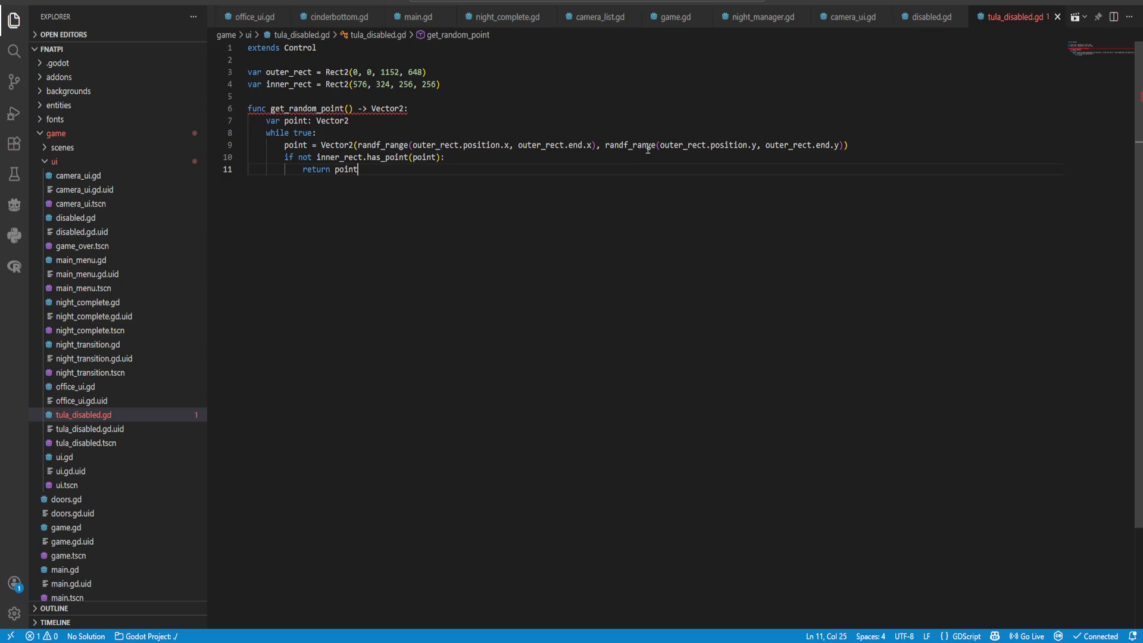
key(Return)
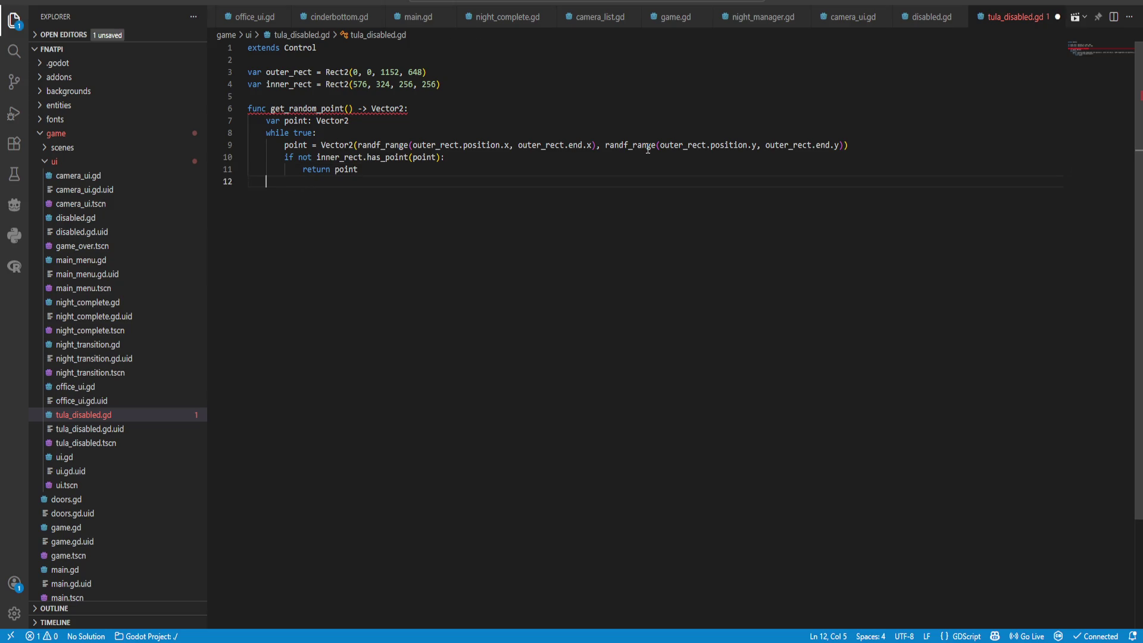
text(eturn Vector2.)
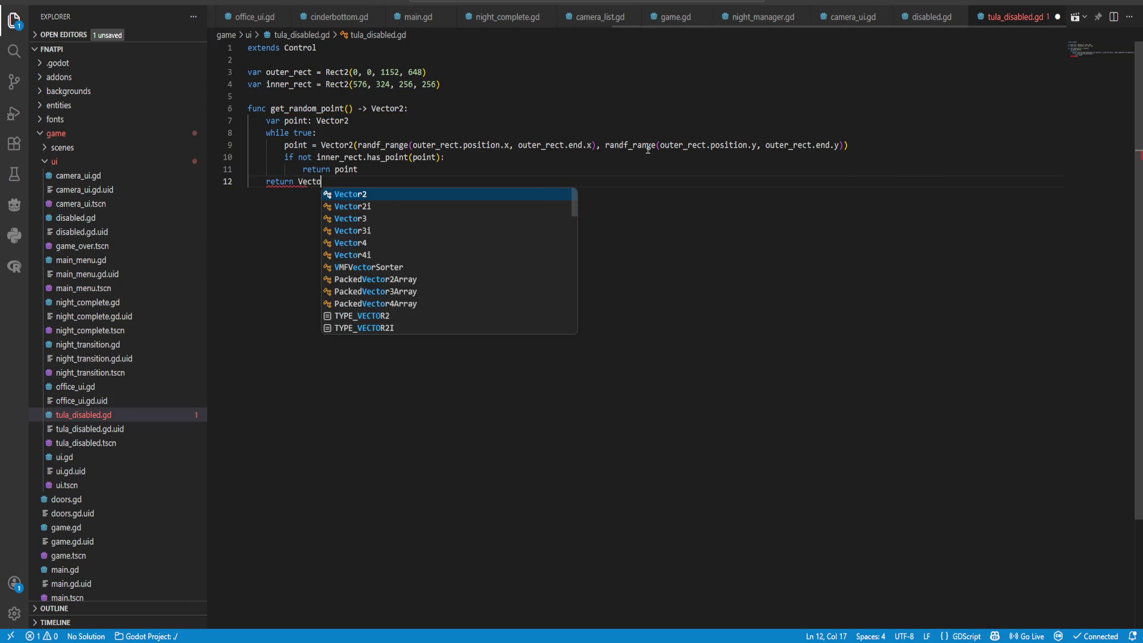
text(ZERO)
key(ctrl+s)
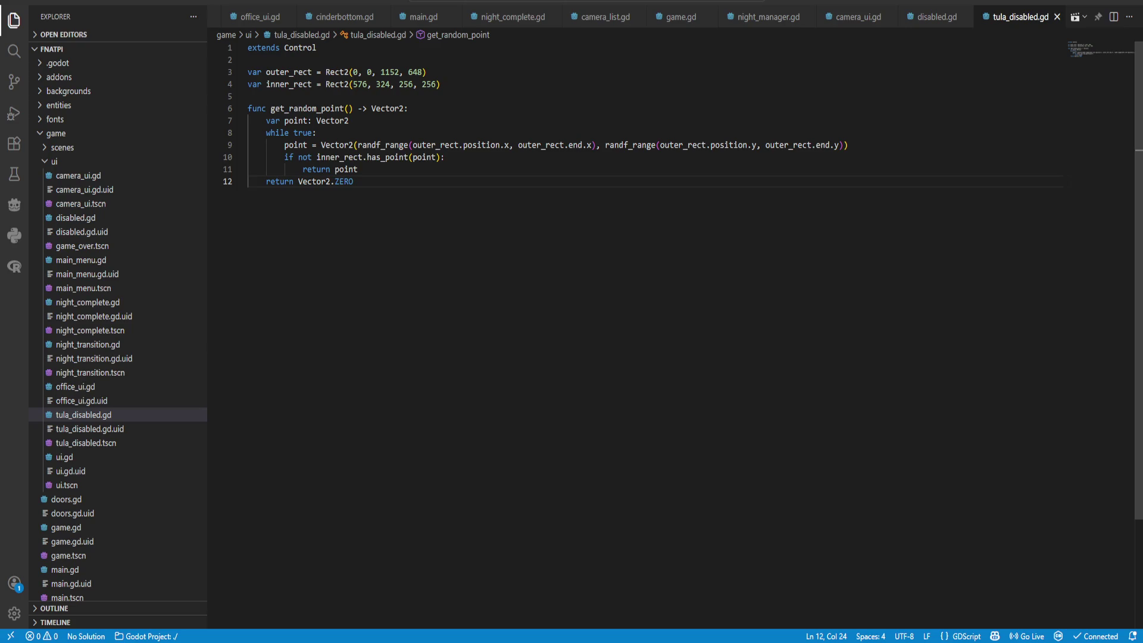
- Add const NUMBER_FLOWERS: int = 5 below extends Control and save
click(424, 56)
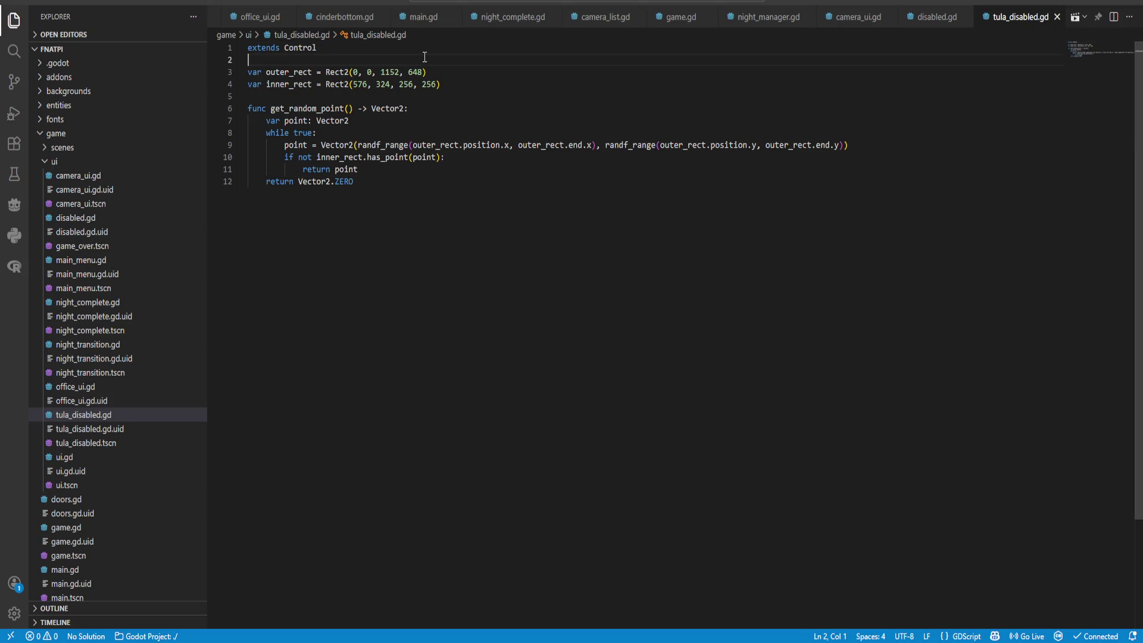
key(Return)
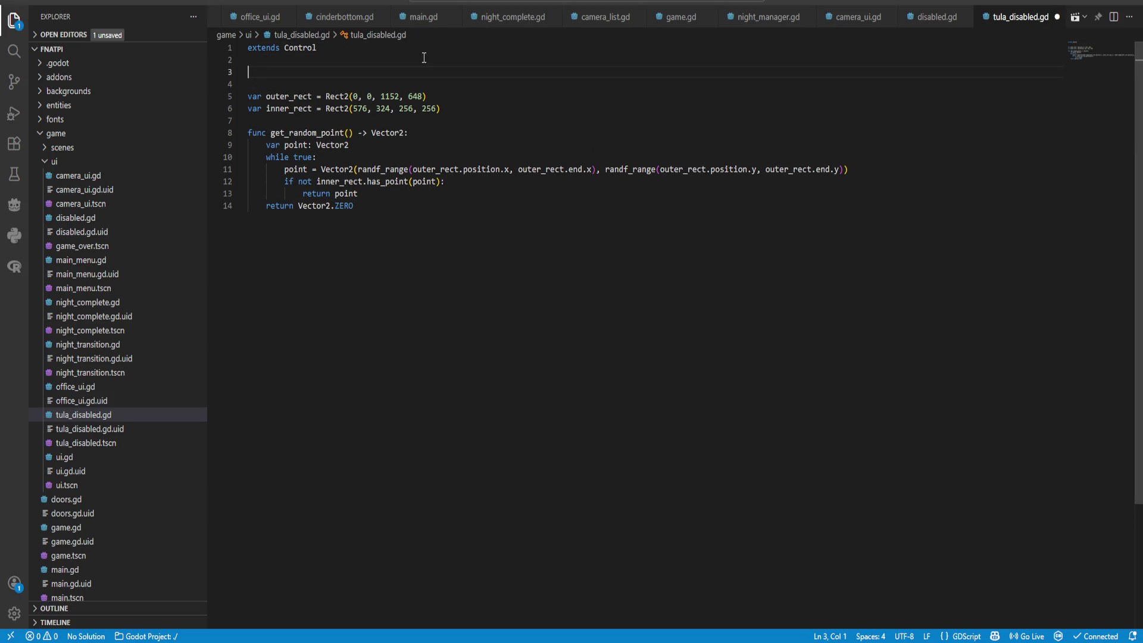
text(const )
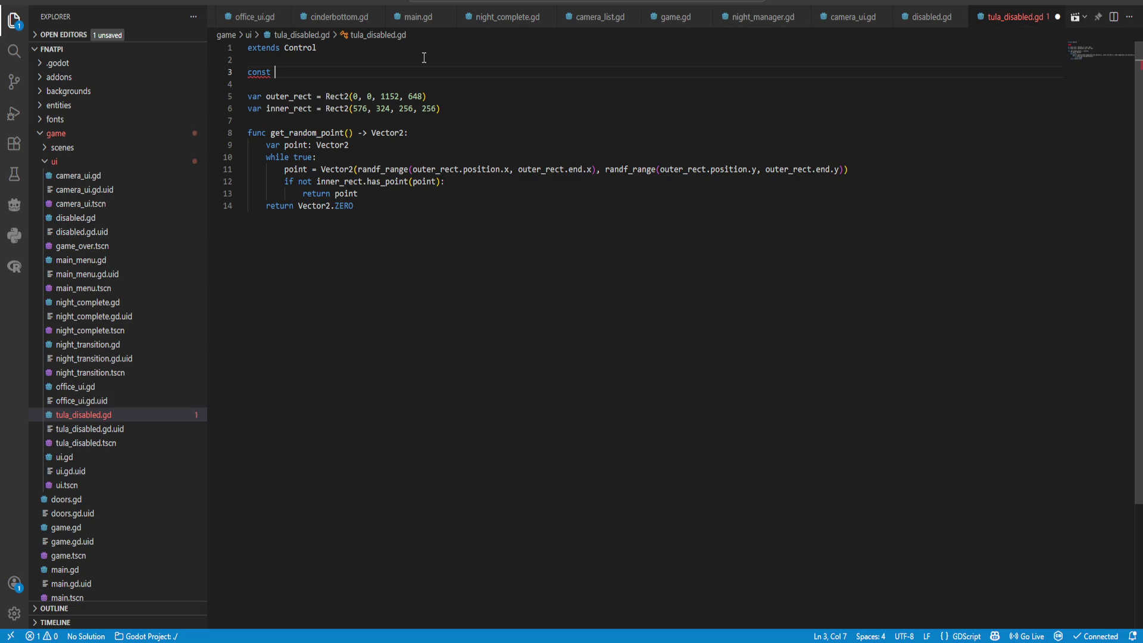
text(NUMBER)
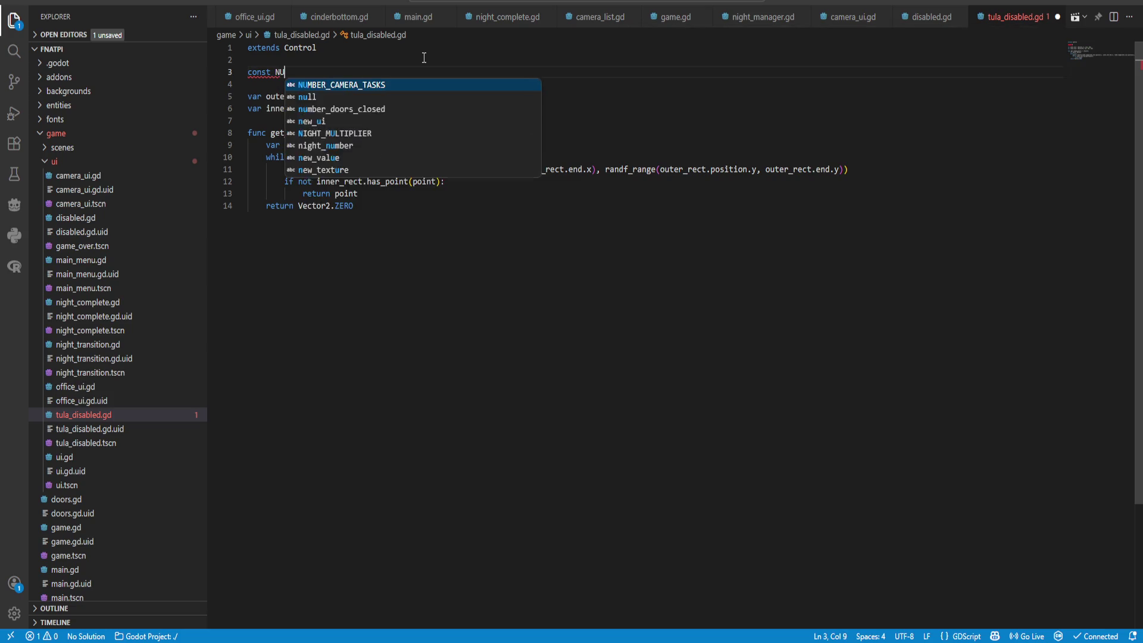
text(_FLOWERS: int =)
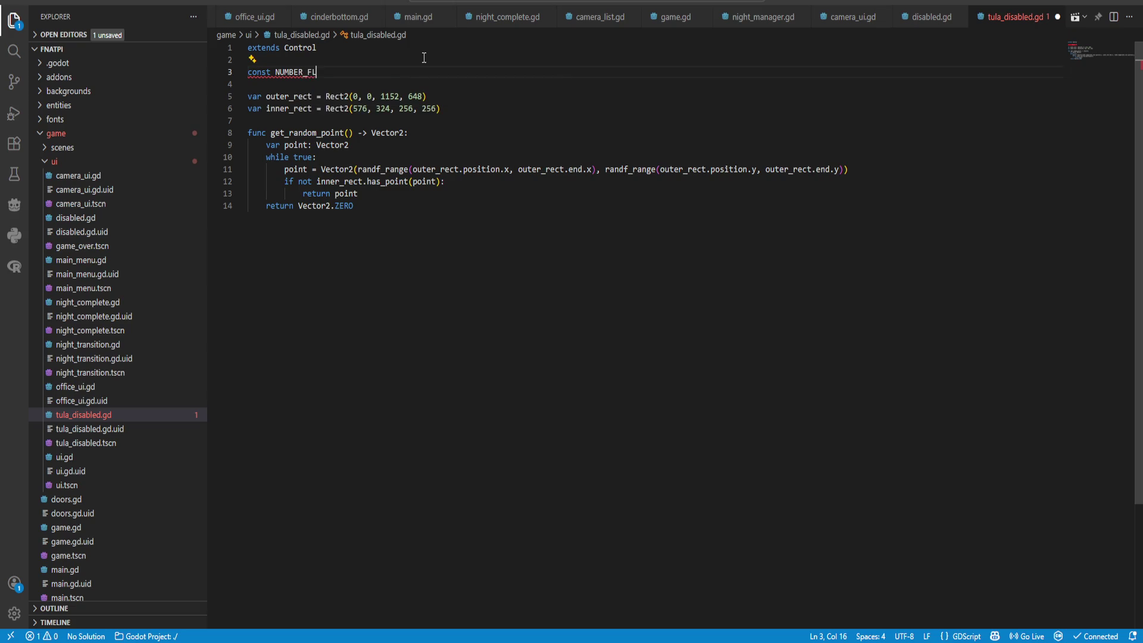
text( 5)
key(ctrl+s)
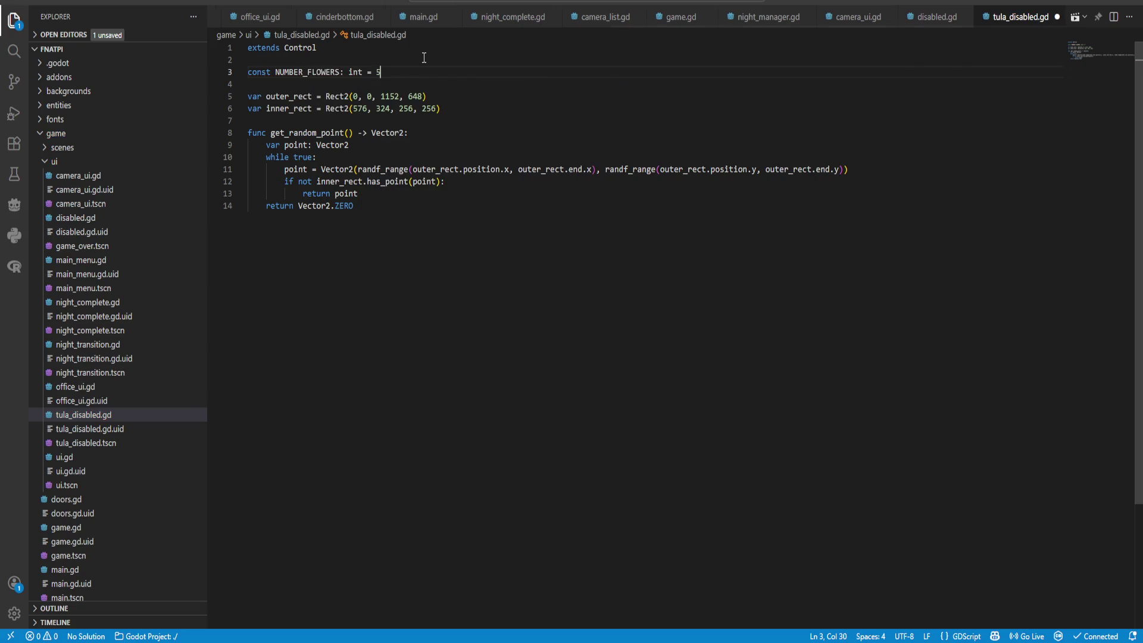
- Add an empty func disable_flowers(): above get_random_point
key(Down)
key(Down)
key(Down)
key(Return)
key(Return)
key(Up)
text(func )
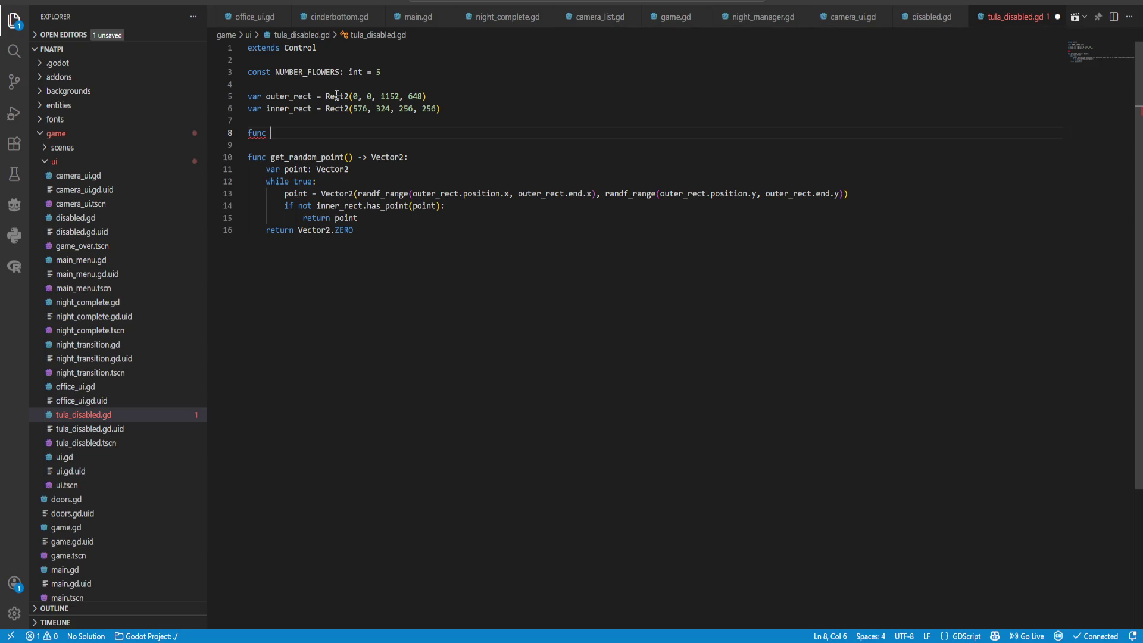
text(disa)
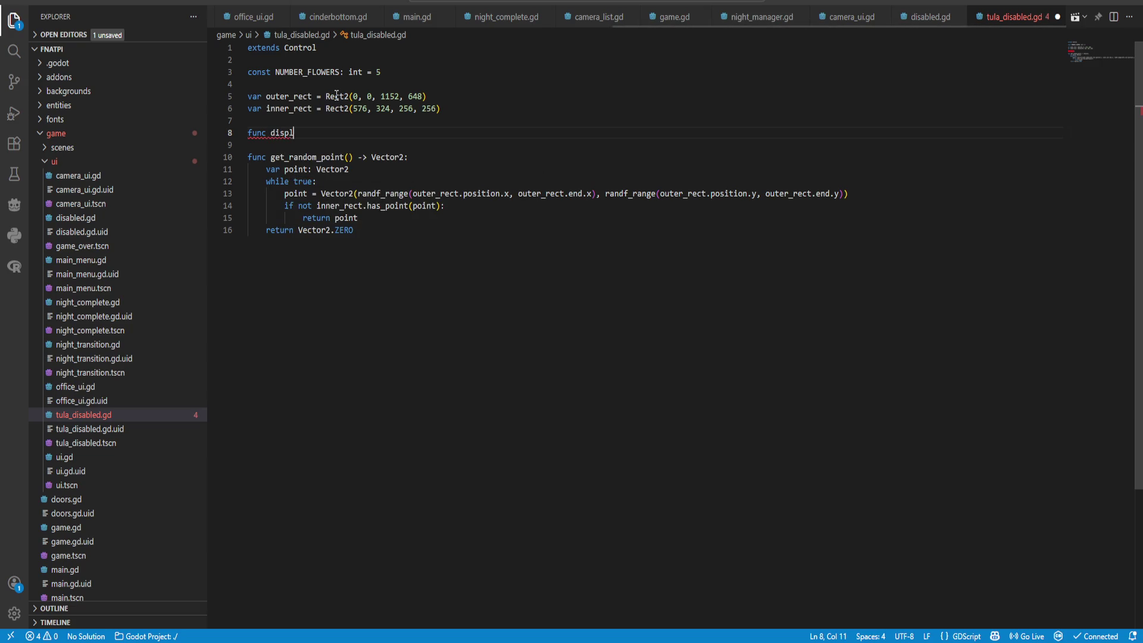
text(ble_flowers()
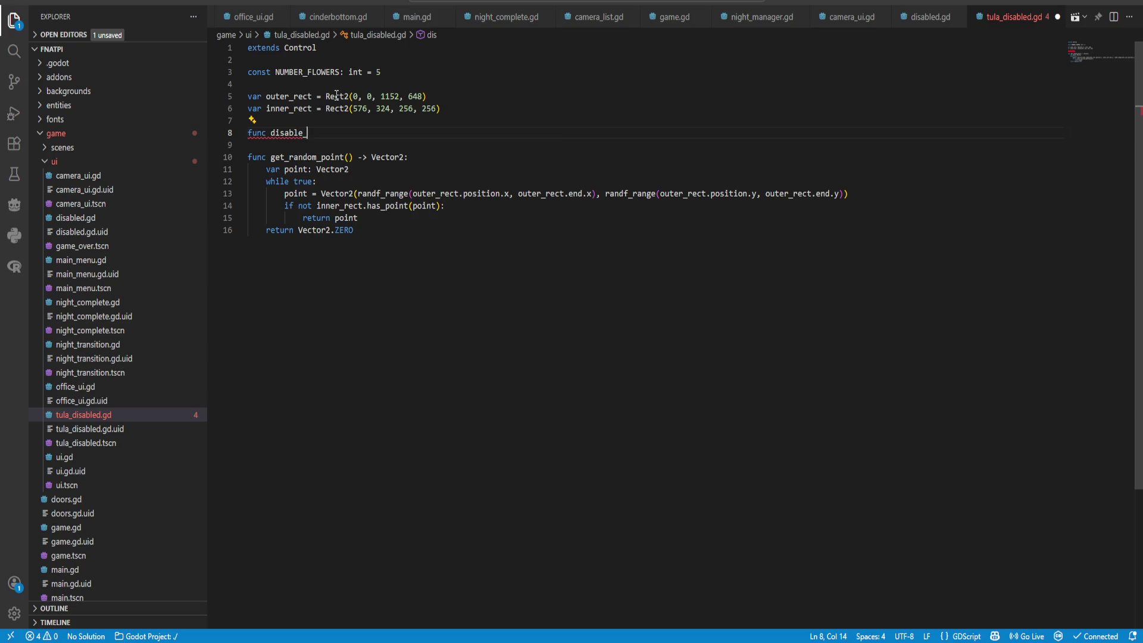
text():)
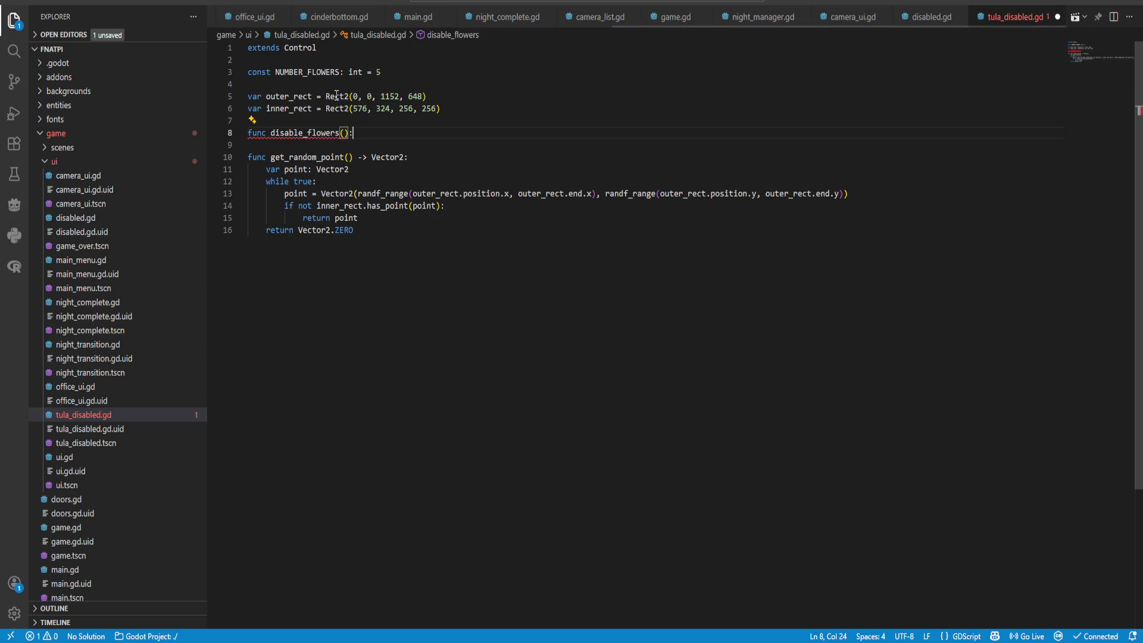
key(Return)
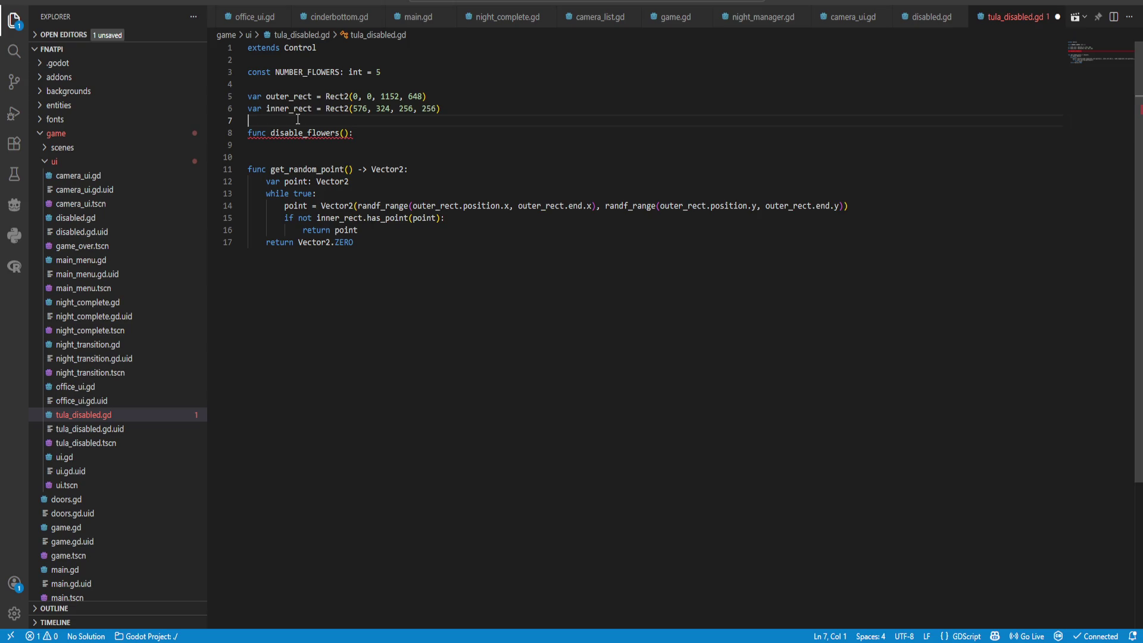
key(Return)
key(Return)
key(Up)
text(@onready var f)
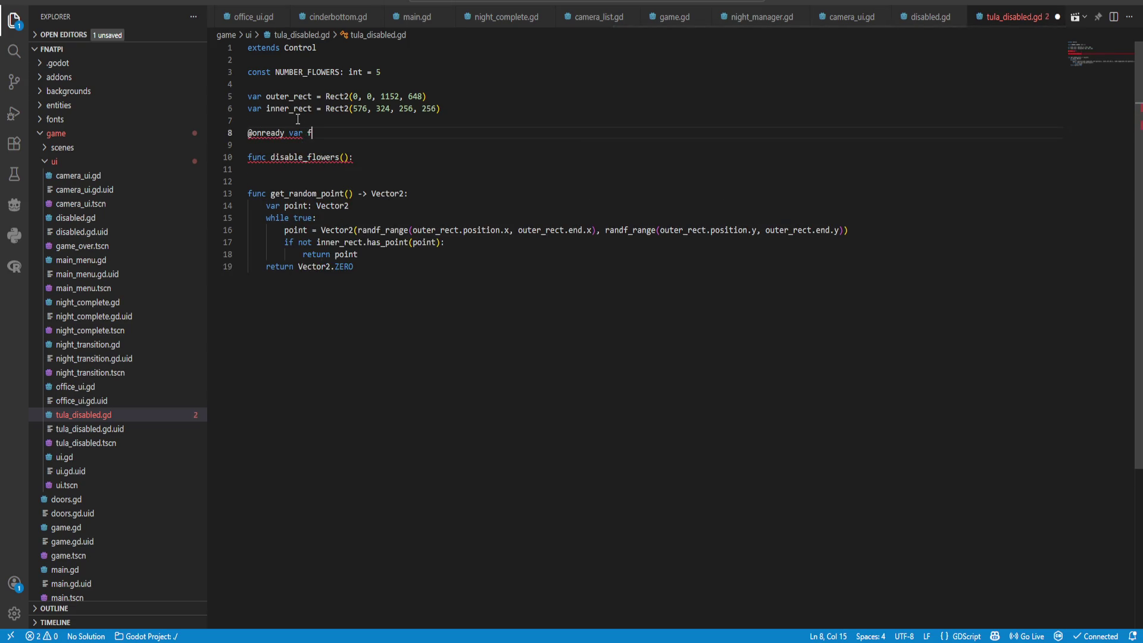
text(lower)
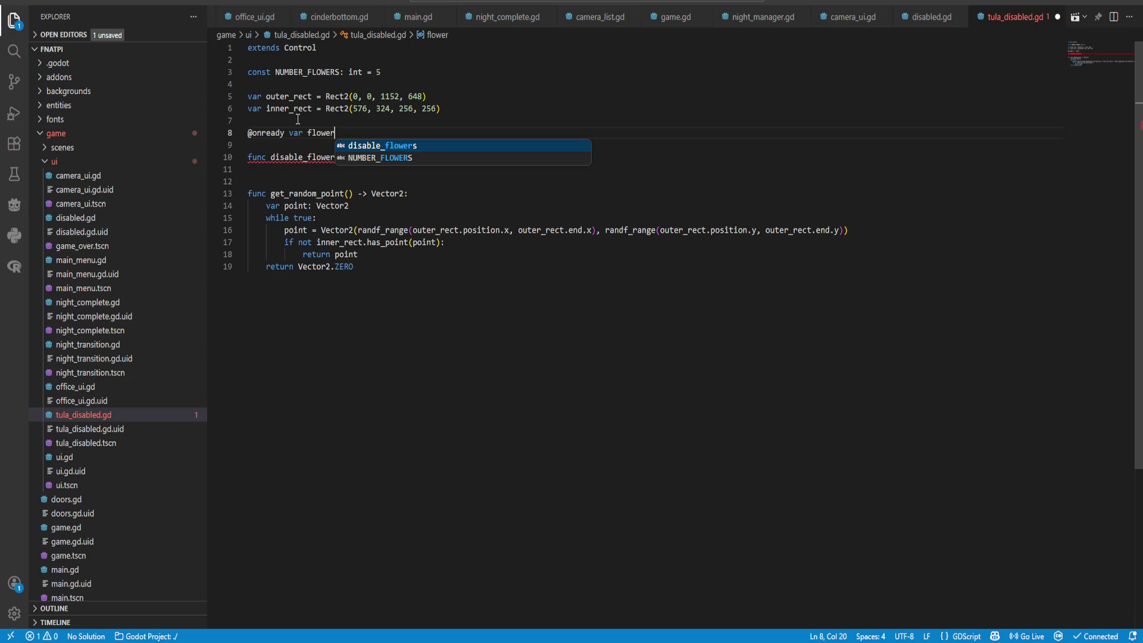
text(: Textur)
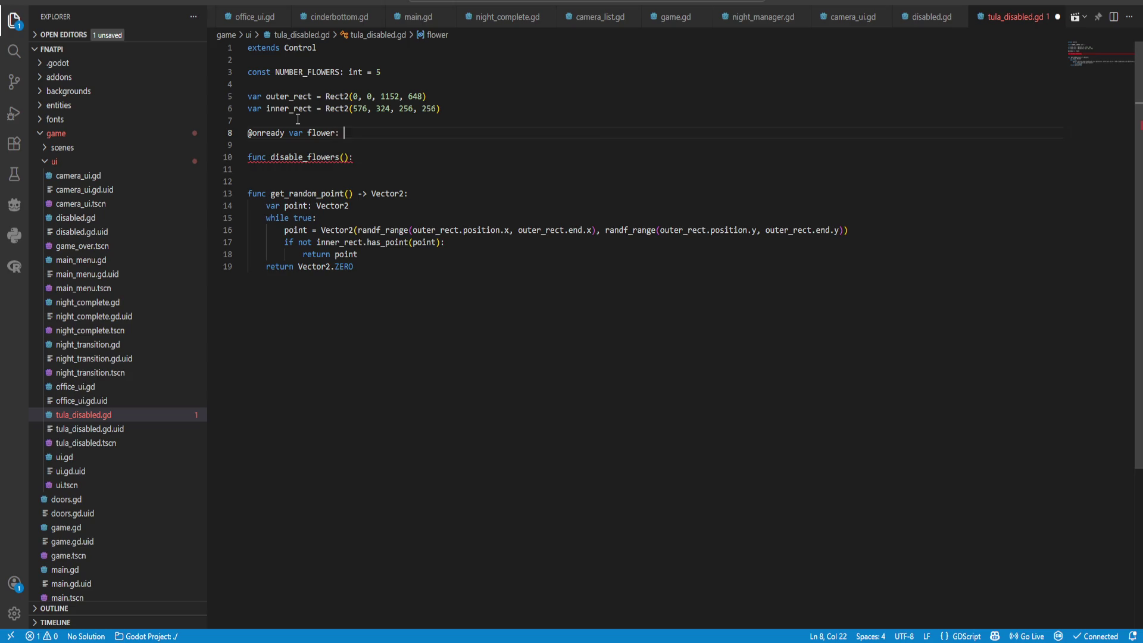
text(eButton)
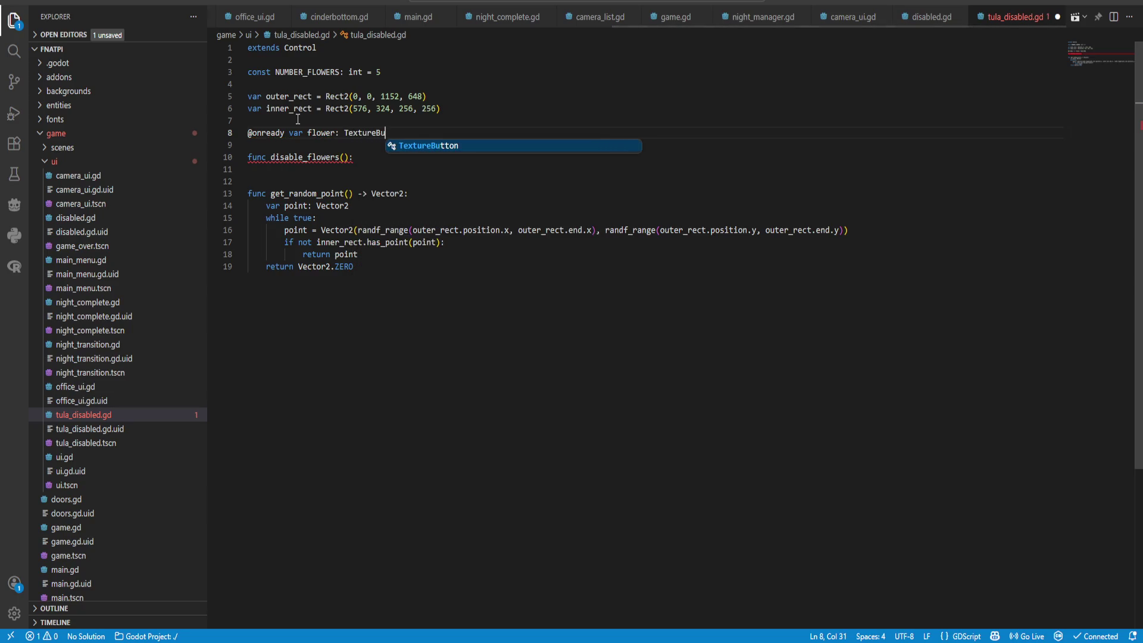
key(Tab)
text(= %Fl)
key(Tab)
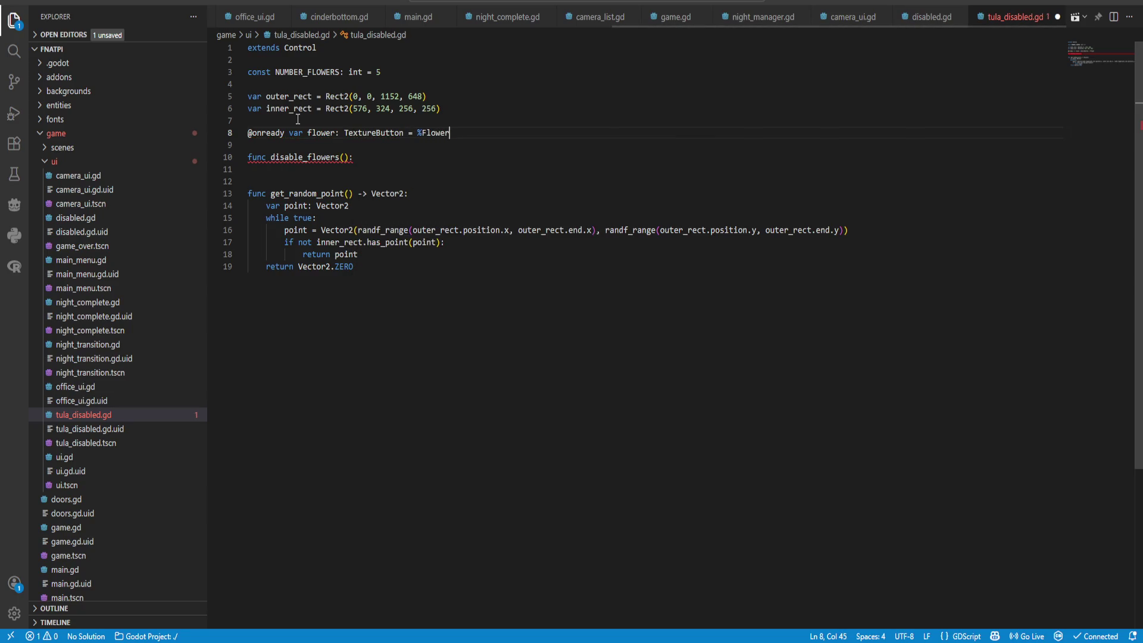
key(ctrl+s)
key(Down)
key(Down)
key(Down)
key(Up)
key(Up)
key(Return)
key(Up)
text(@onready var flower_container:)
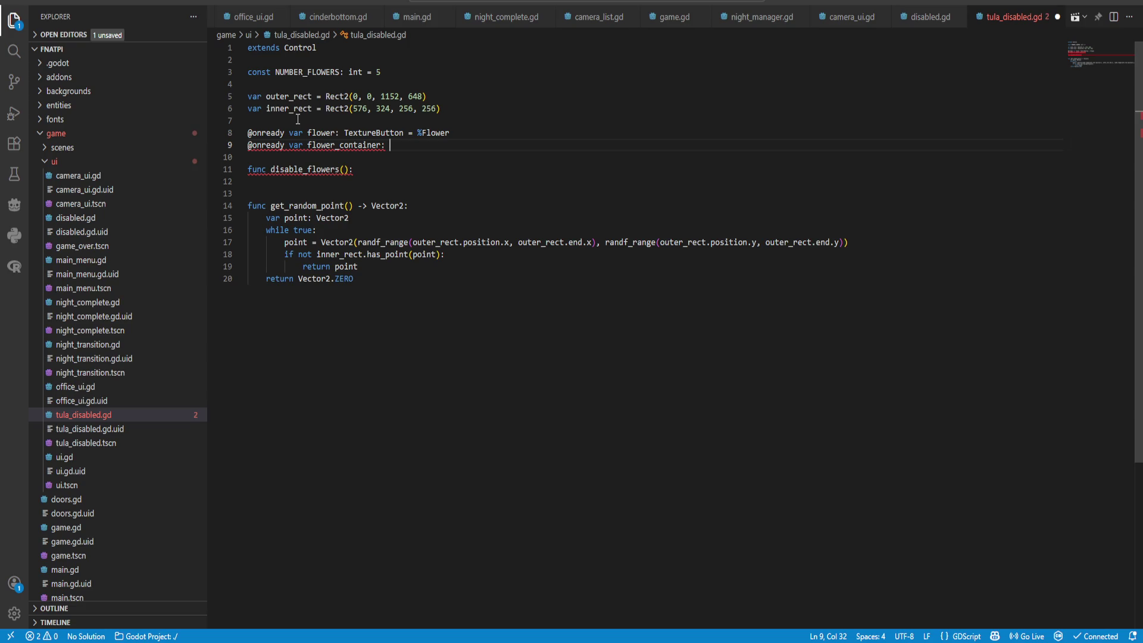
text(Control = %F)
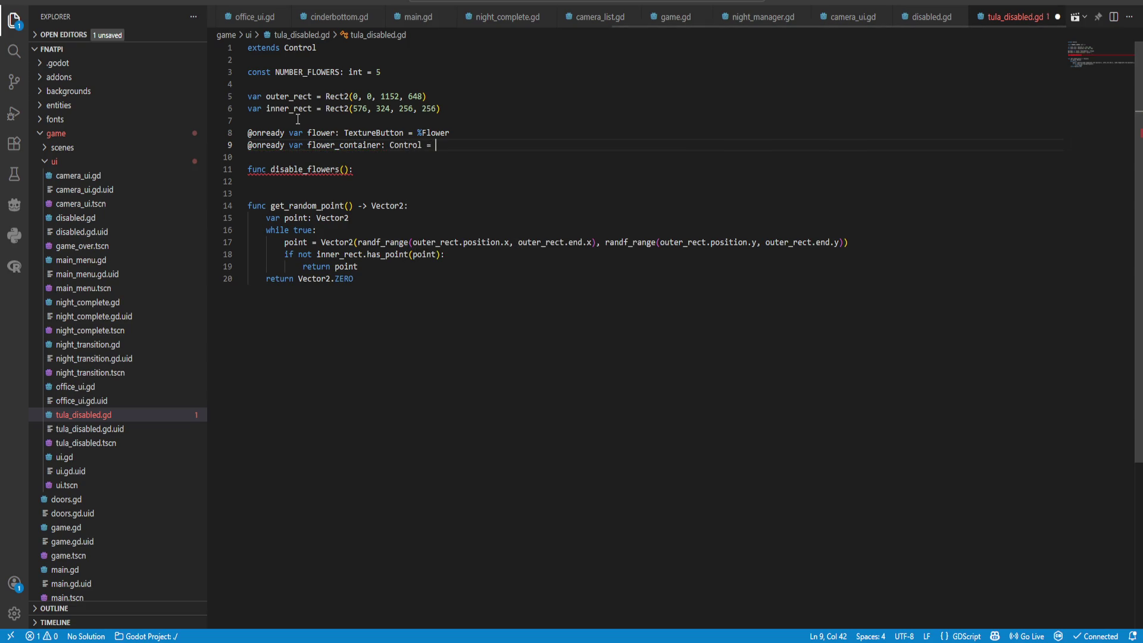
text(lower)
- Bind flower_container to %FlowerContainer, save, and indent the function body
key(Down)
key(Return)
key(ctrl+s)
key(Down)
key(Down)
key(Down)
key(Tab)
- Rename disable_flowers to display_flowers and start a for i in NUMBER_FLOWERS: loop
key(Up)
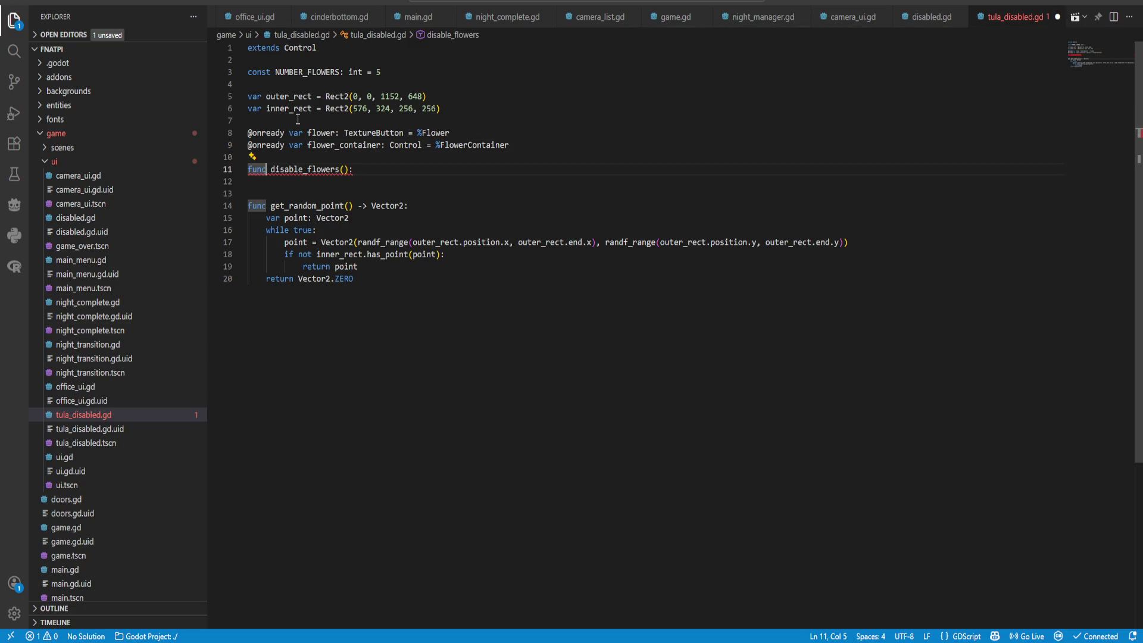
key(Right)
key(Right)
key(Right)
key(BackSpace)
key(BackSpace)
key(BackSpace)
text(play)
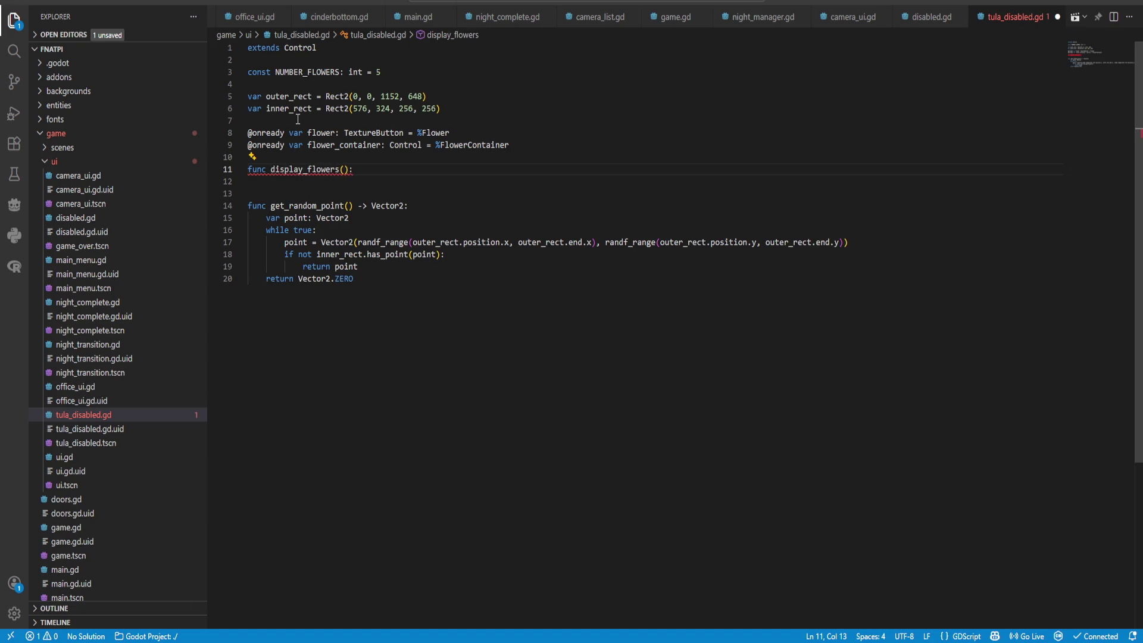
key(Down)
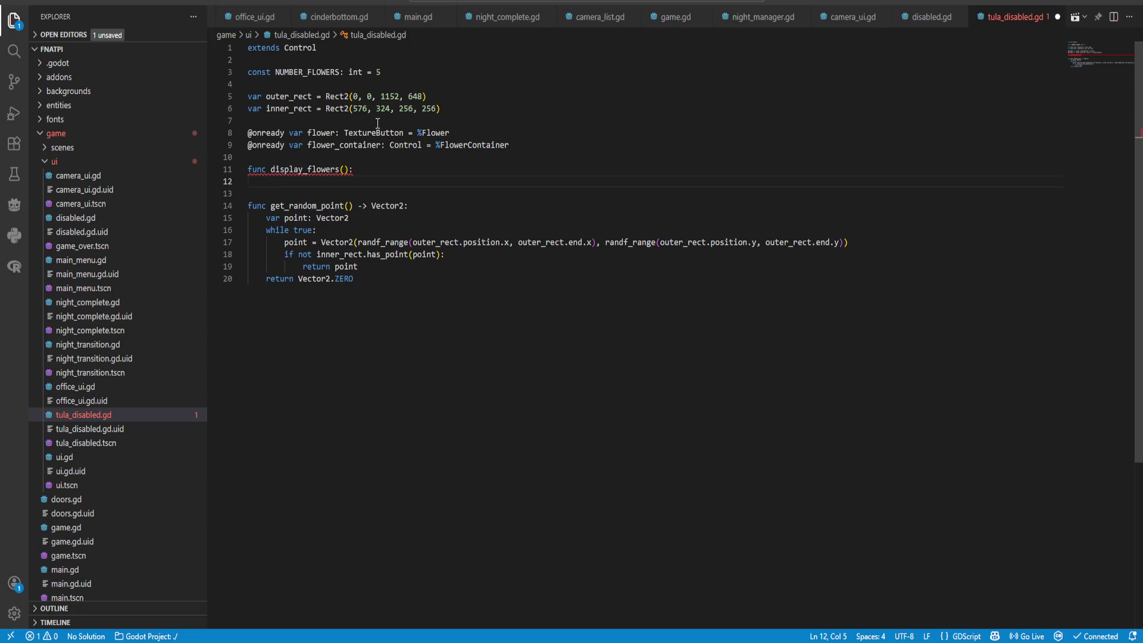
text(for i in N)
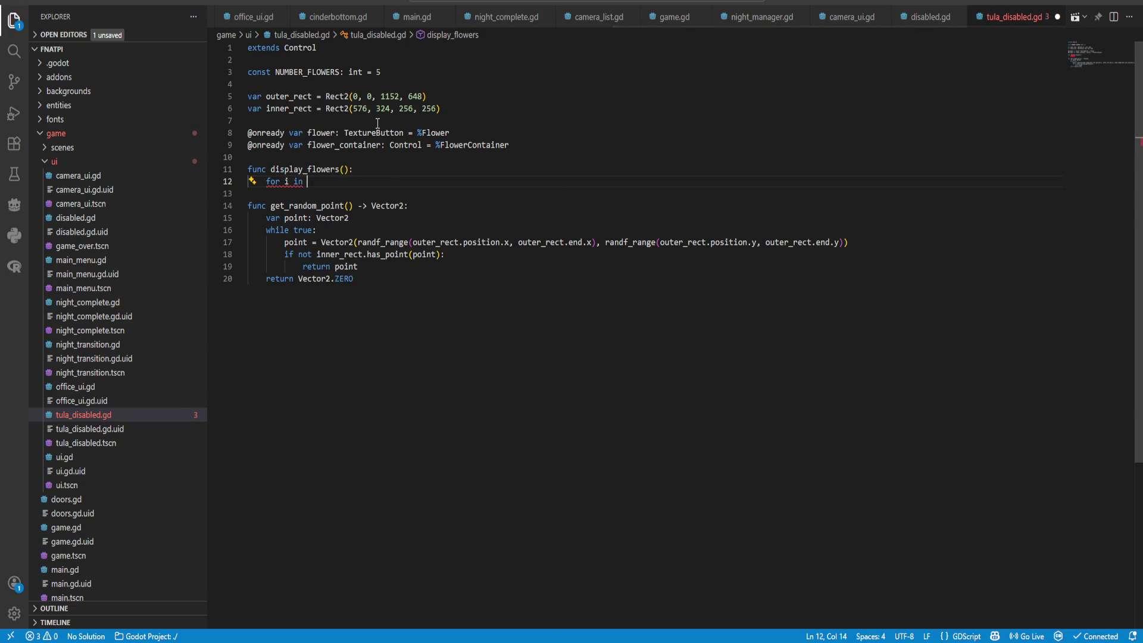
text(UM)
key(Return)
text(:)
key(Return)
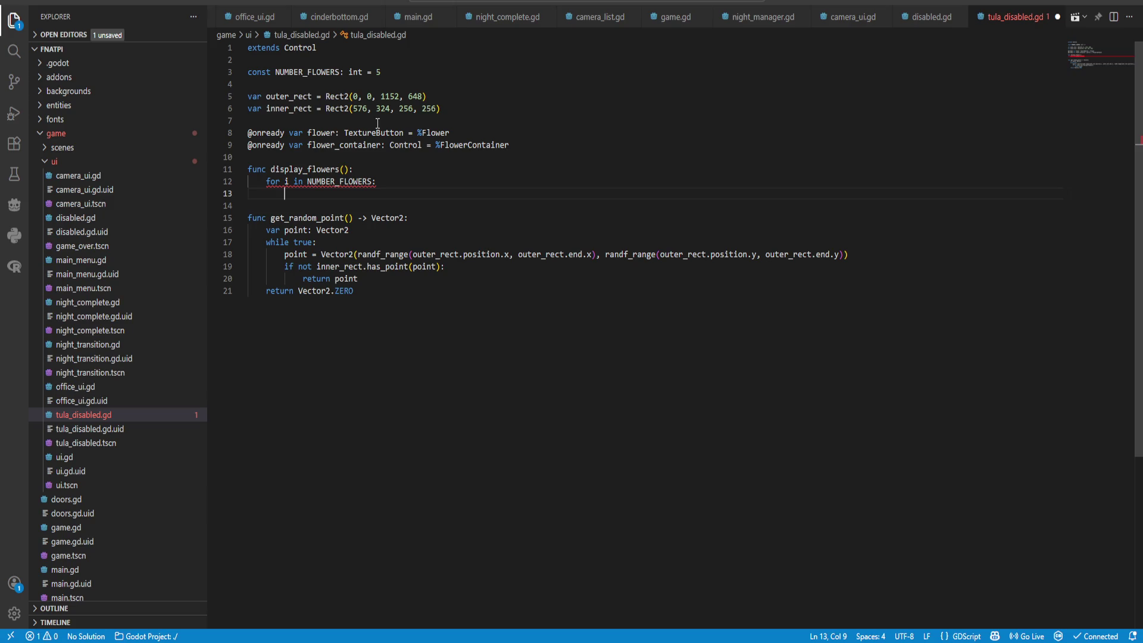
- Add a func _on_flower_button_pressed(): pass stub, then begin flower_container.add_child(flower.duplicate in the loop
key(Down)
key(Return)
key(Return)
key(Up)
text(func _on_flower_b)
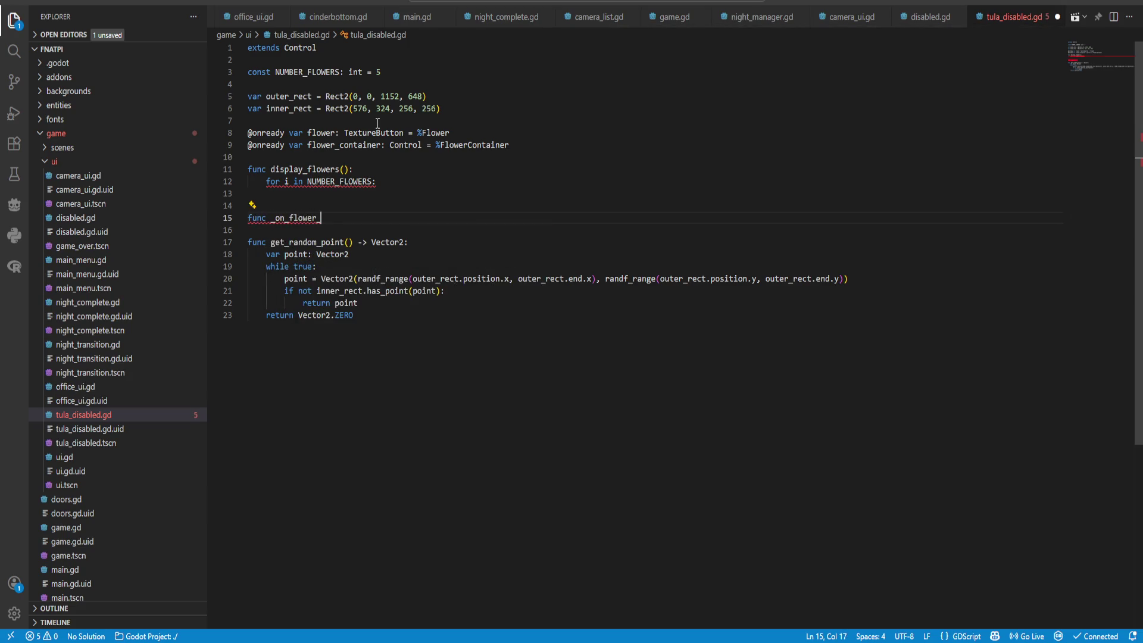
text(utton_pressed)
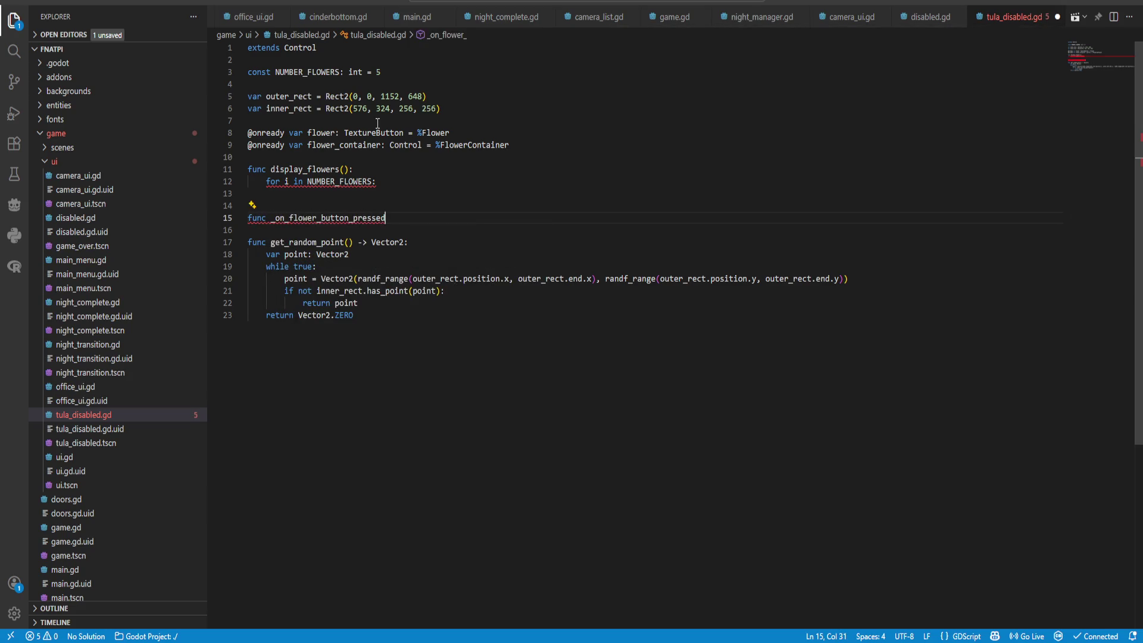
text(():)
key(Return)
text(pass)
key(Up)
key(Up)
key(Up)
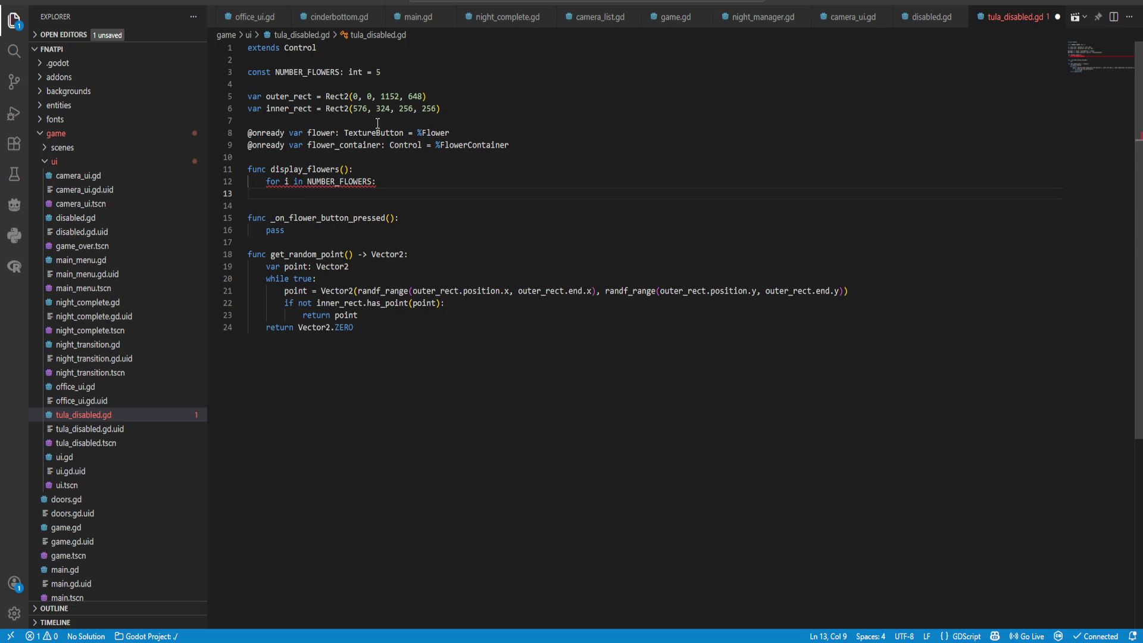
text(flower_container.add_child(flower)
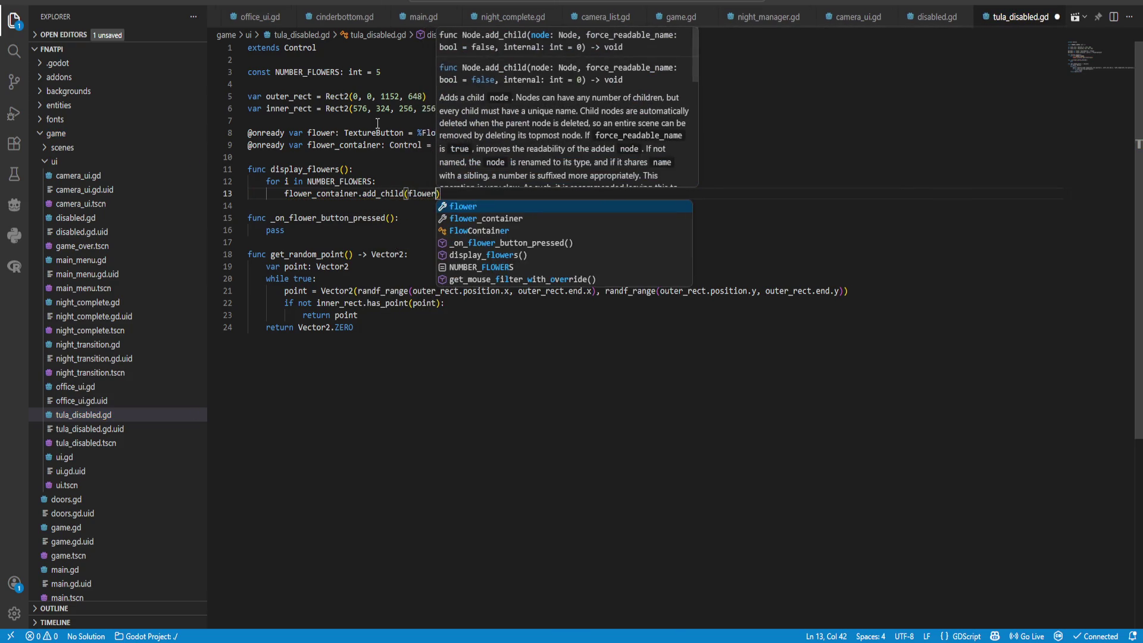
text(.duplicat)
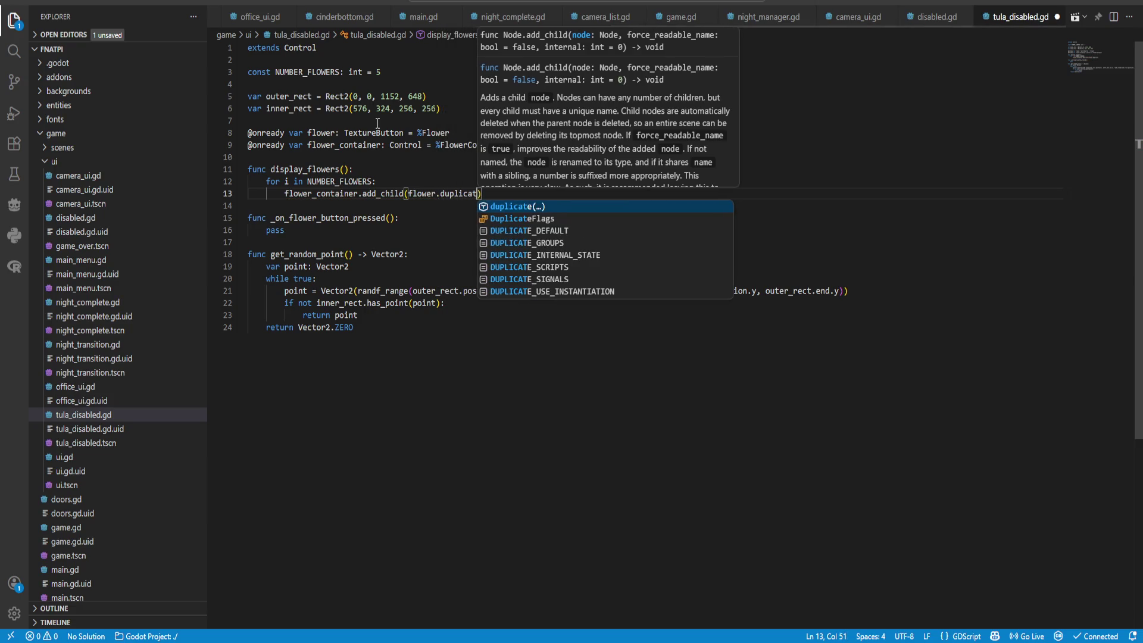
text(e()
- Accept the duplicate() completion inside the add_child call and save the script
key(Return)
key(ctrl+s)
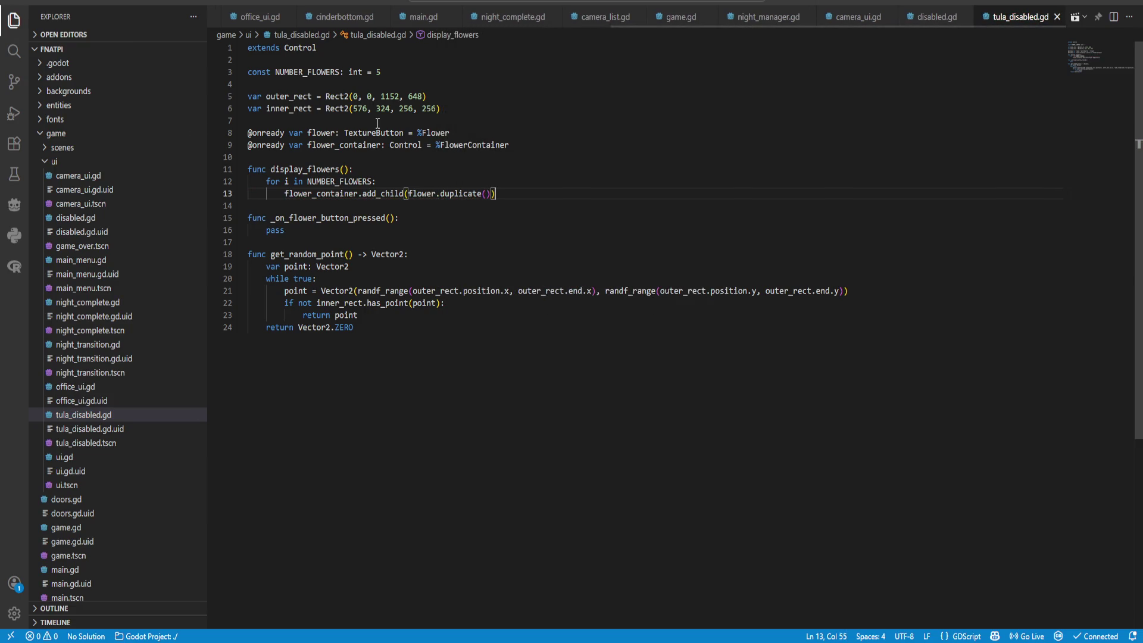
key(Return)
text(flower)
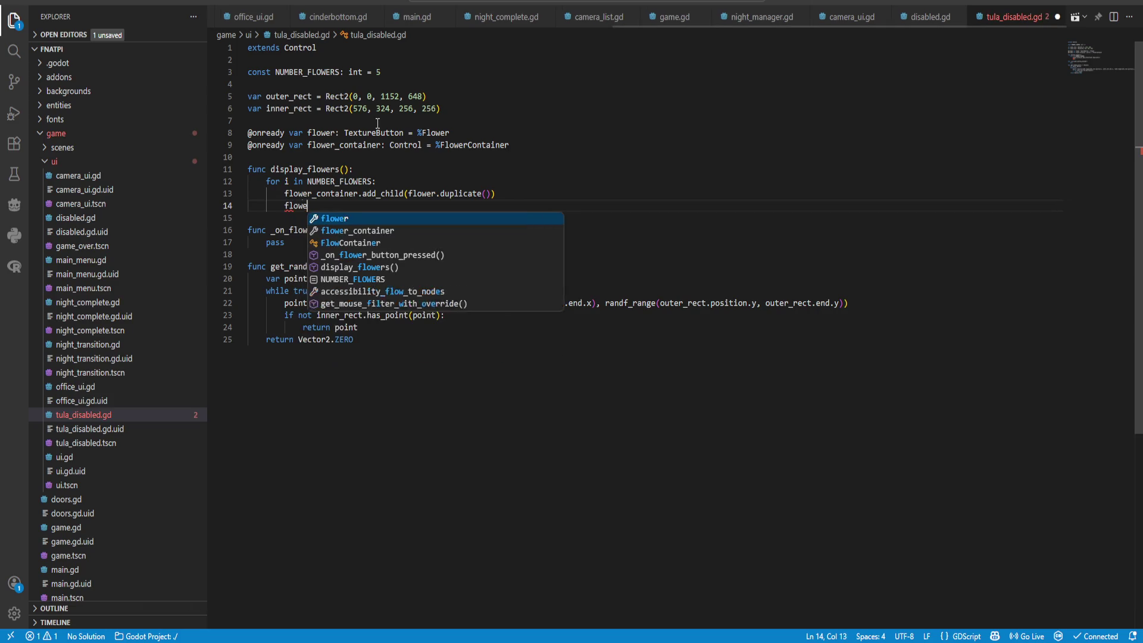
key(BackSpace)
key(BackSpace)
key(BackSpace)
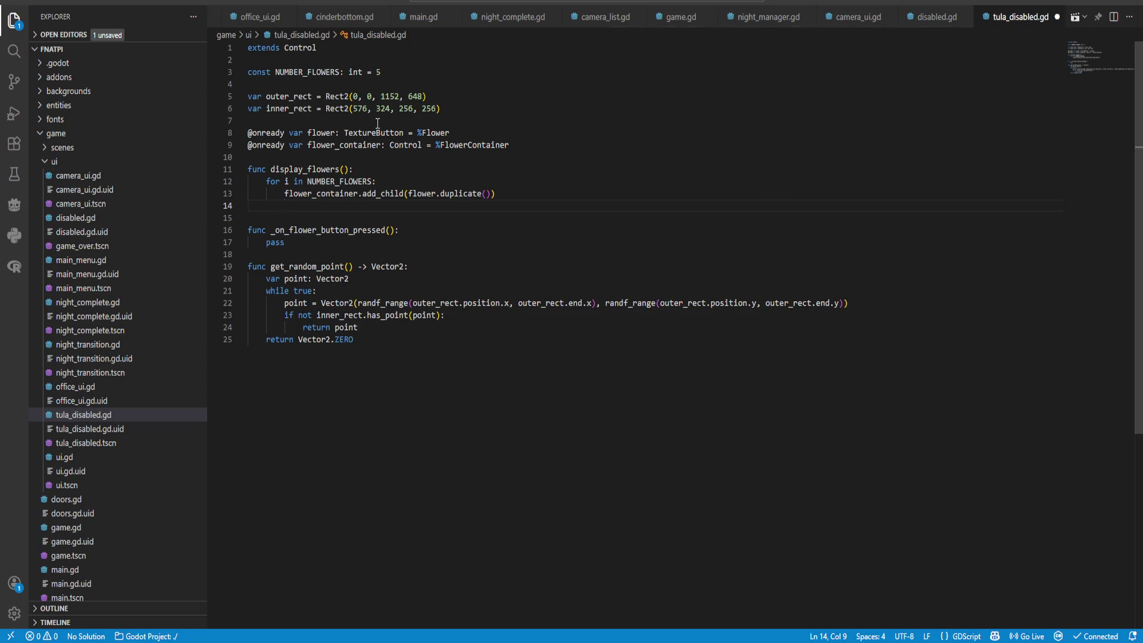
- Move the copy into a 'var new_flower = flower.duplicate()' line above add_child, and save
drag(496, 193, 408, 194)
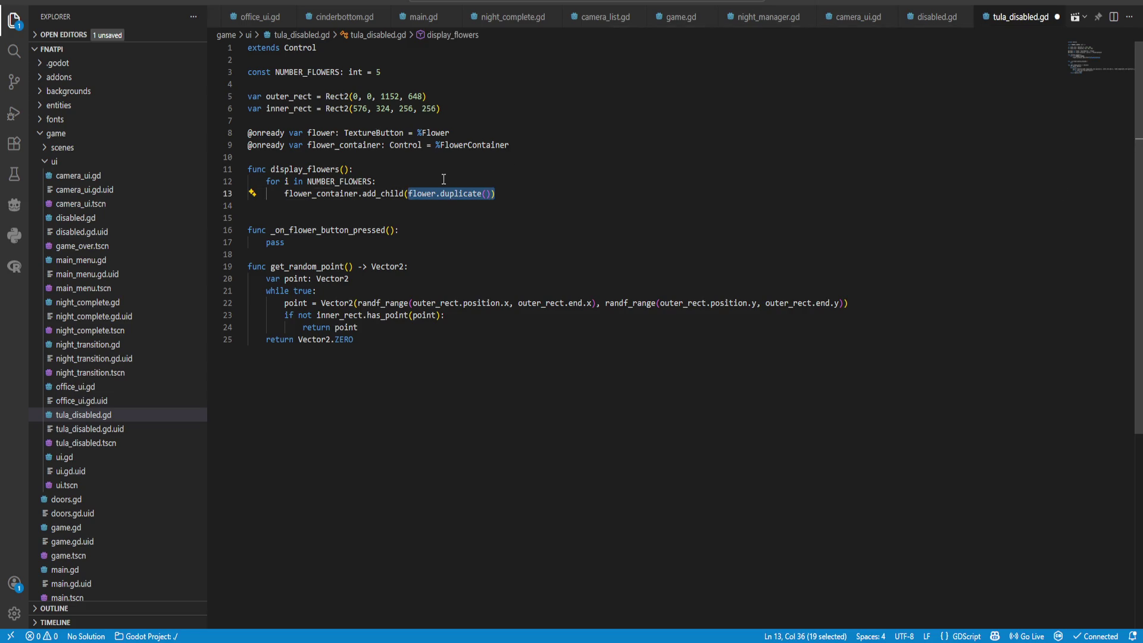
key(BackSpace)
click(433, 184)
key(Return)
text(var new_flower = flower.duplicate())
click(438, 207)
text())
key(ctrl+s)
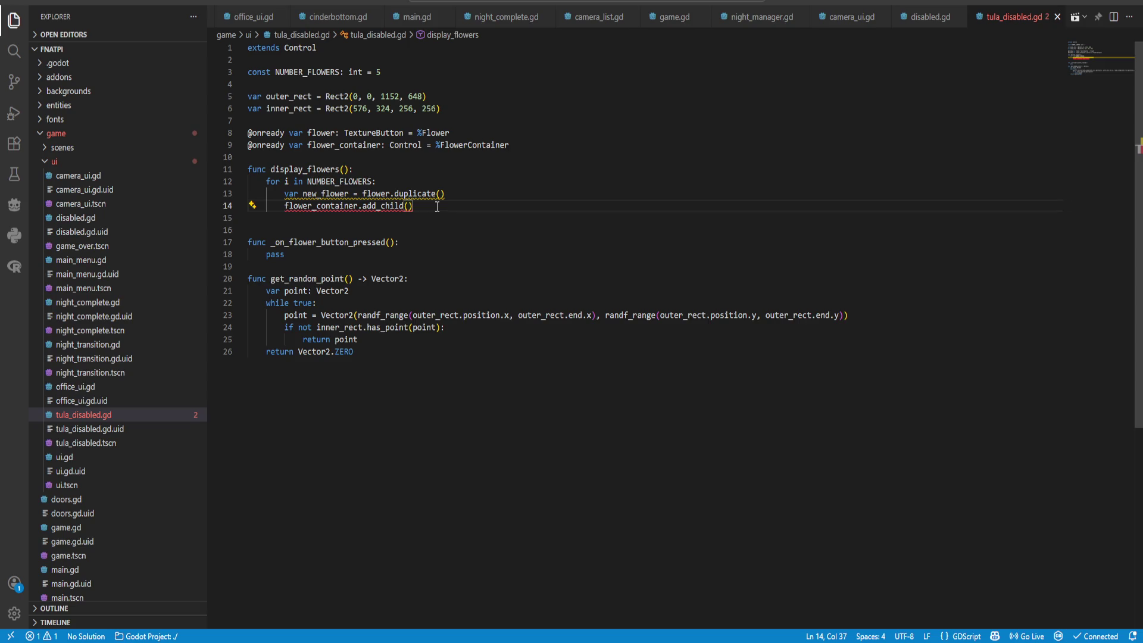
- Pass new_flower to add_child and add 'new_flower.position = get_random_point()' below it, then save
text(mew)
key(BackSpace)
key(BackSpace)
key(BackSpace)
text(new_flower)
key(Return)
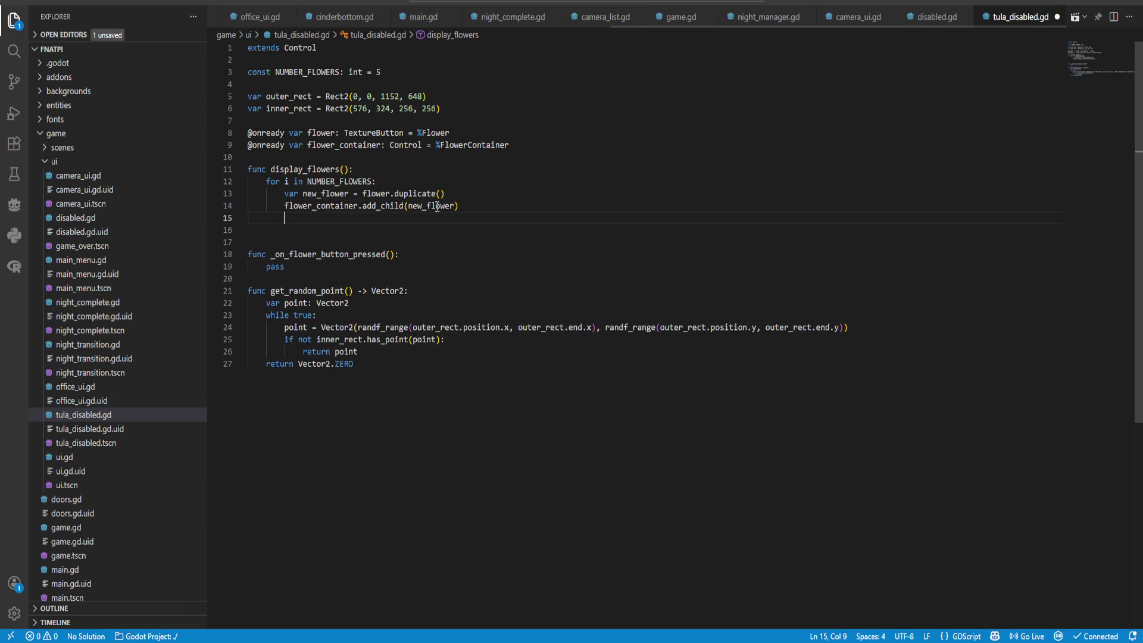
text(new_flower.position = )
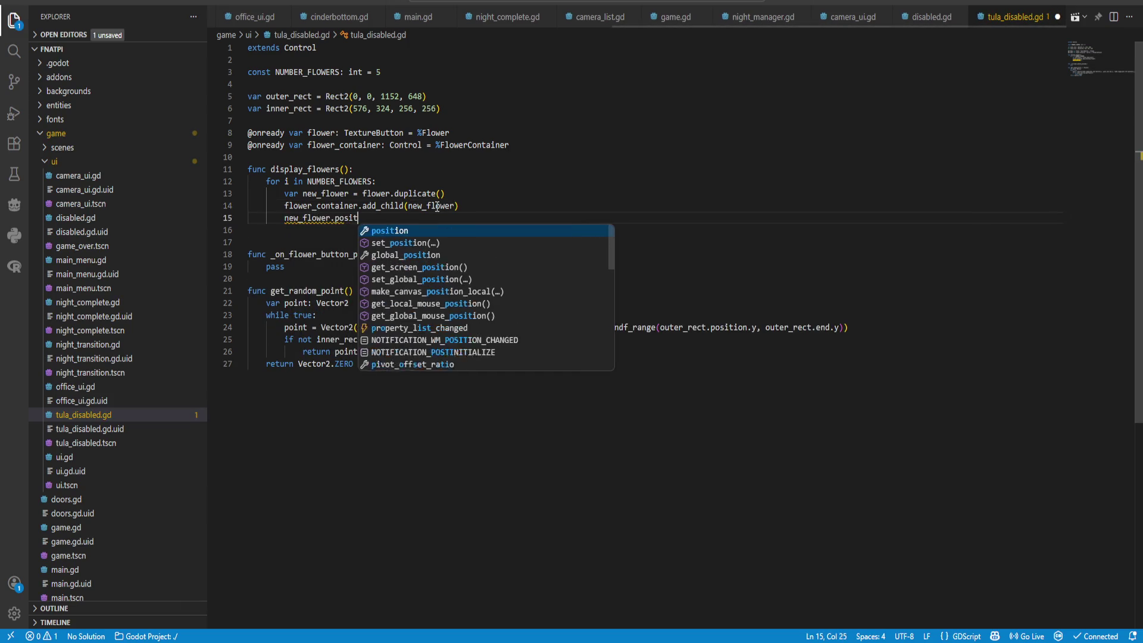
text(get_r)
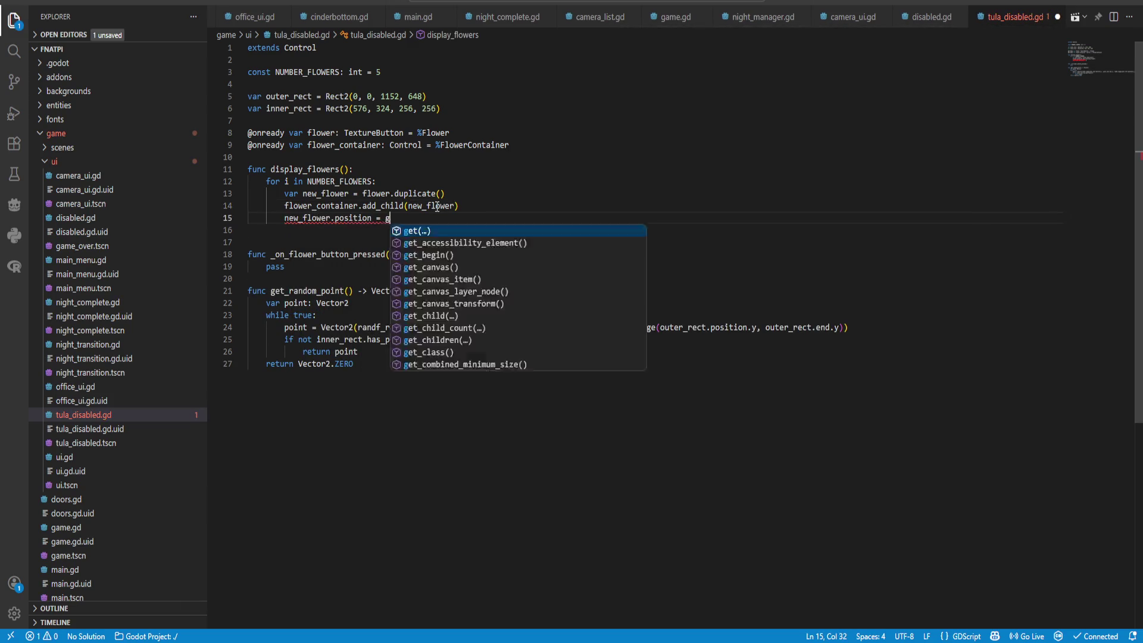
key(Return)
key(ctrl+s)
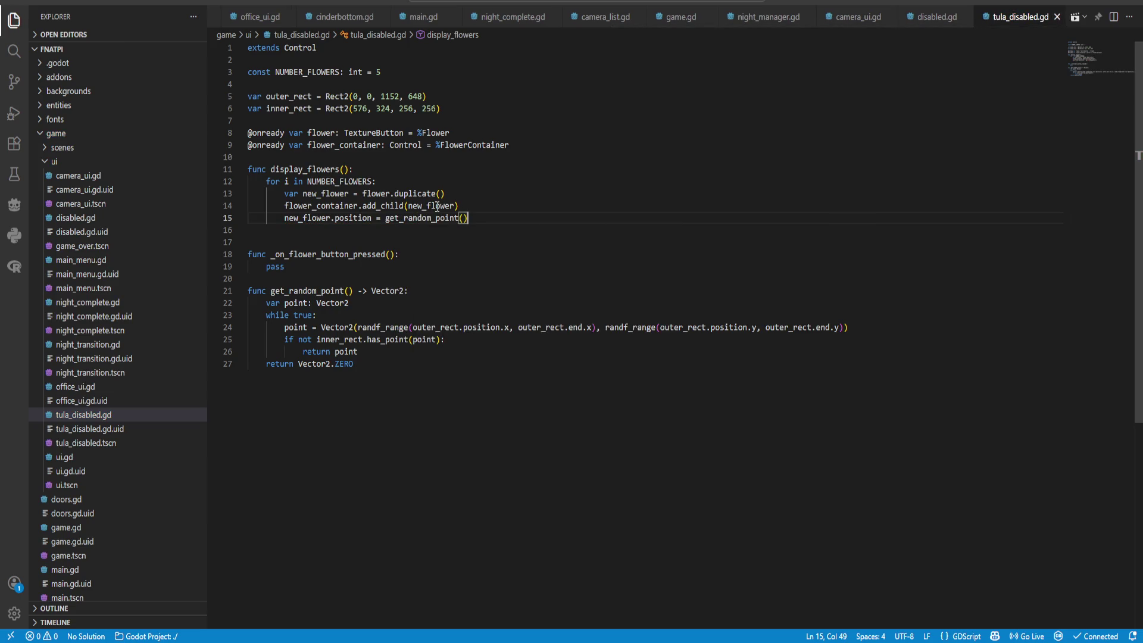
- Remove the stray blank line after the position line and save the script
key(Return)
text(flowe)
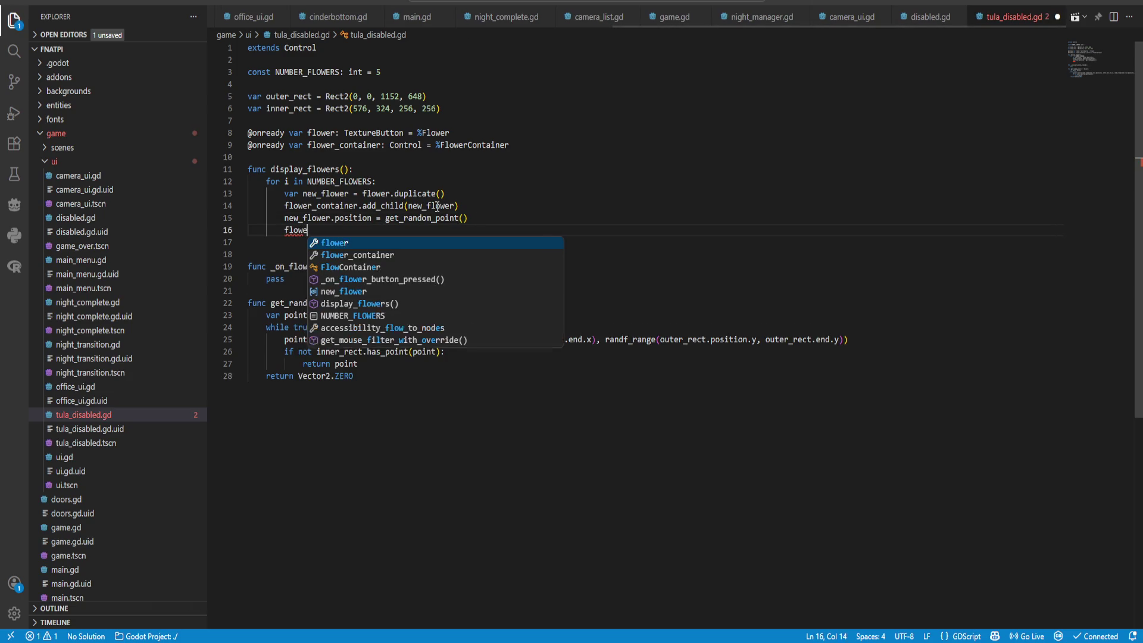
key(BackSpace)
key(BackSpace)
key(BackSpace)
key(BackSpace)
key(BackSpace)
key(Down)
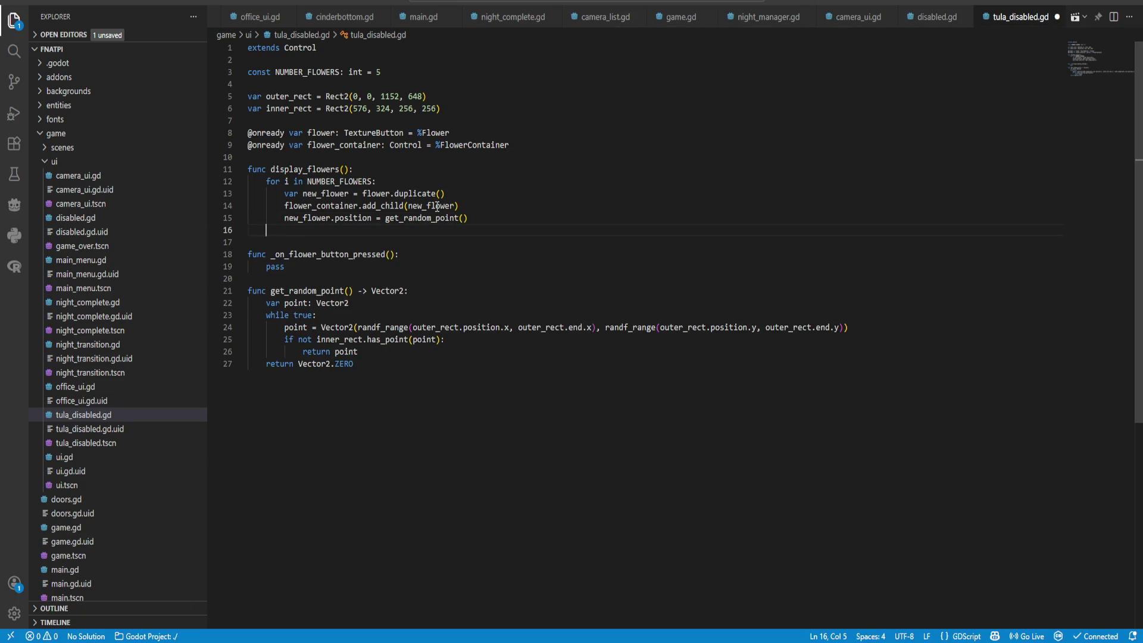
key(BackSpace)
key(BackSpace)
key(ctrl+s)
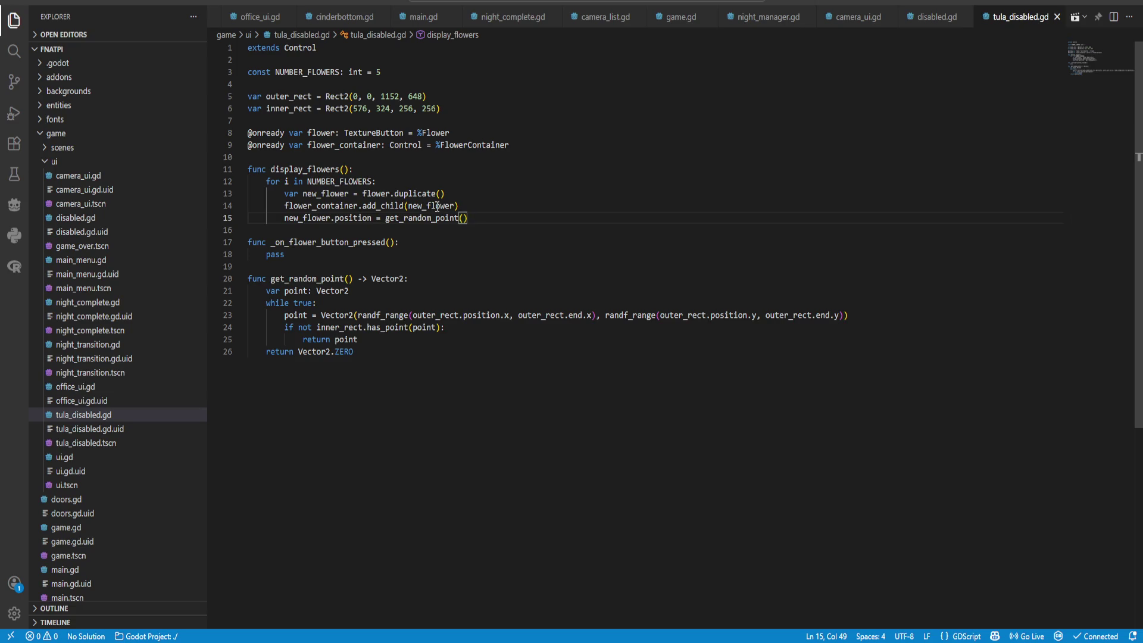
- Open a blank line below the NUMBER_FLOWERS constant, spaced from the onready variables
click(330, 122)
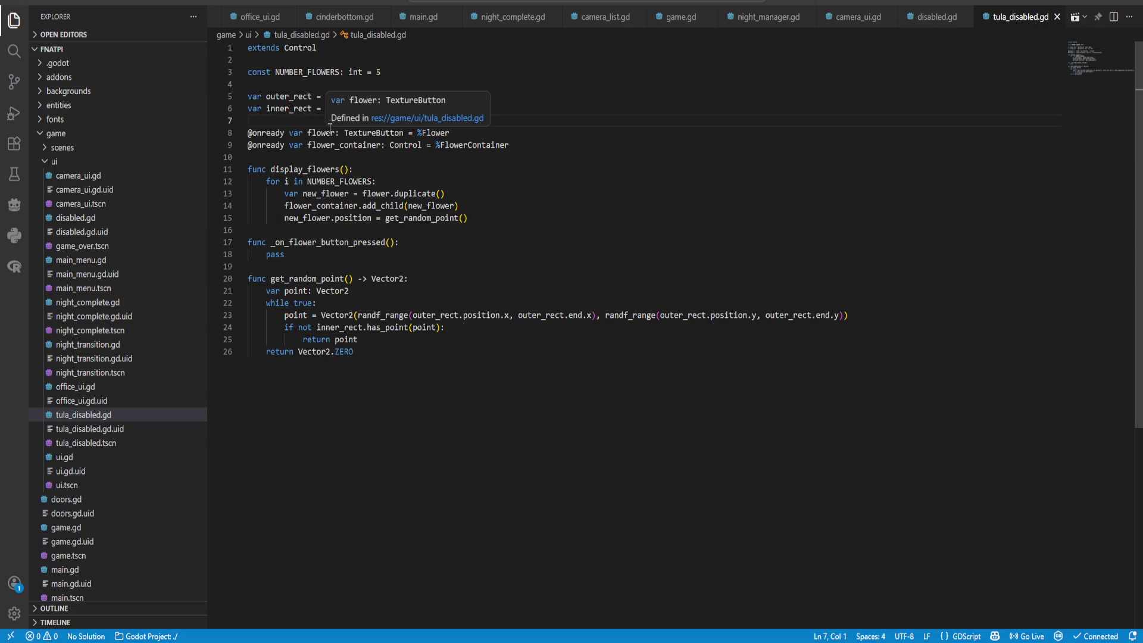
key(Return)
key(Up)
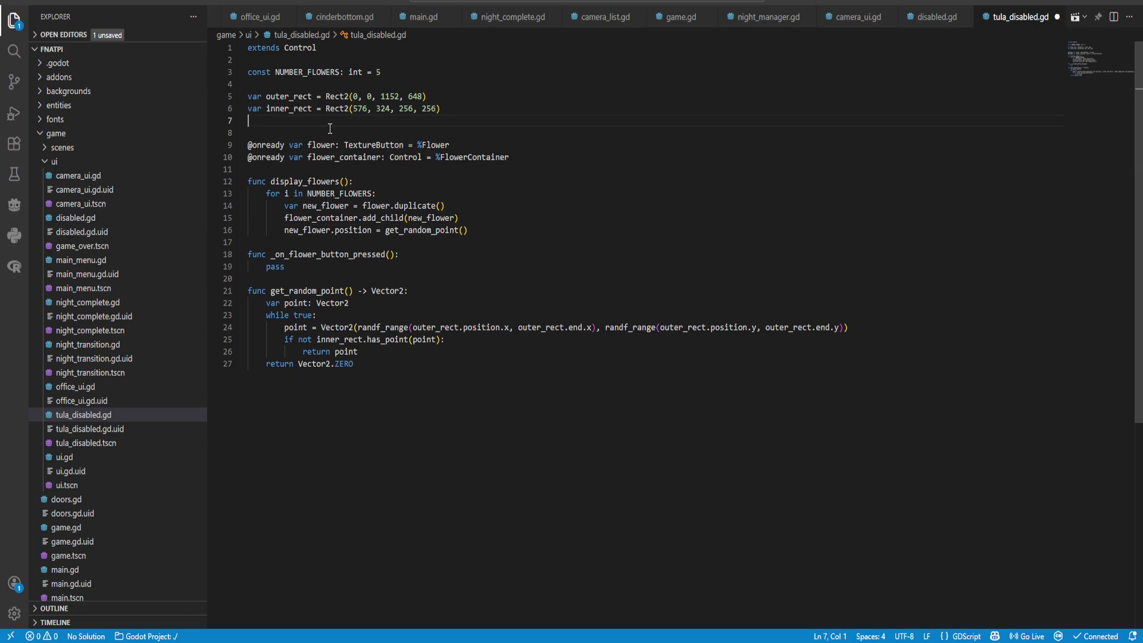
key(BackSpace)
key(Up)
key(Up)
key(Return)
key(Return)
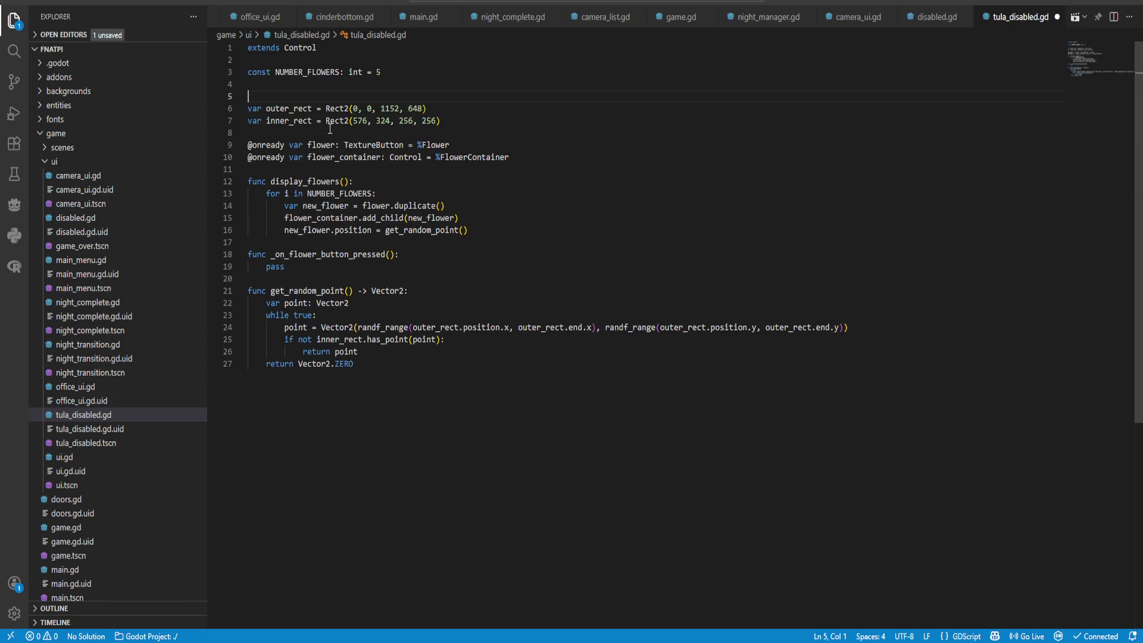
key(Up)
- Declare 'var active_flowers: Array[TextureButton] = []' there and save the script
text(var )
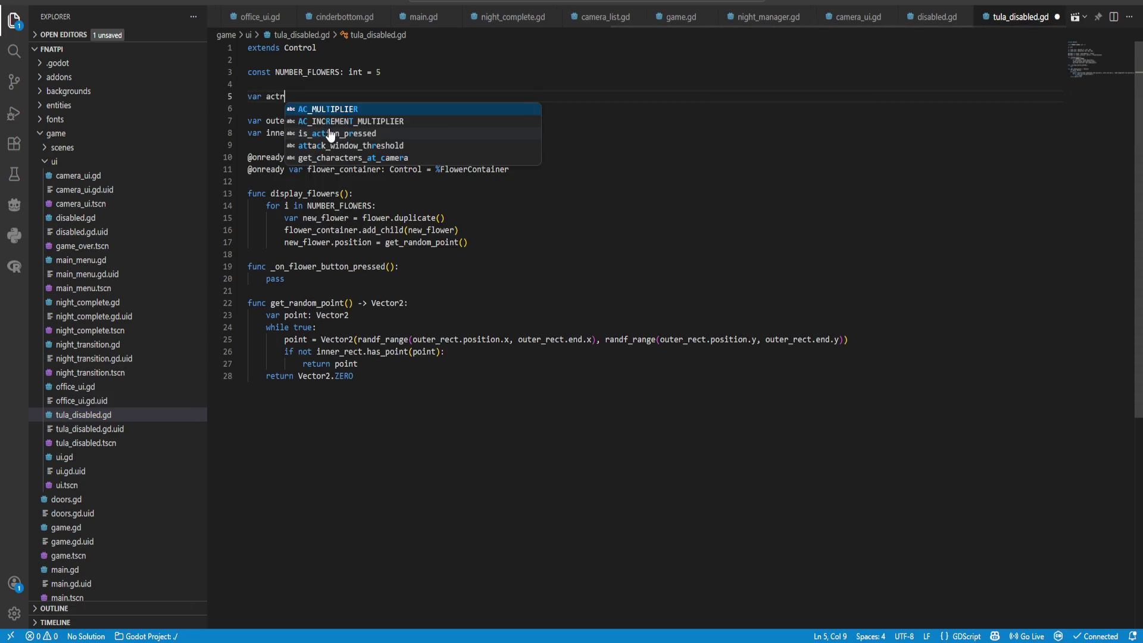
text(active_flowers)
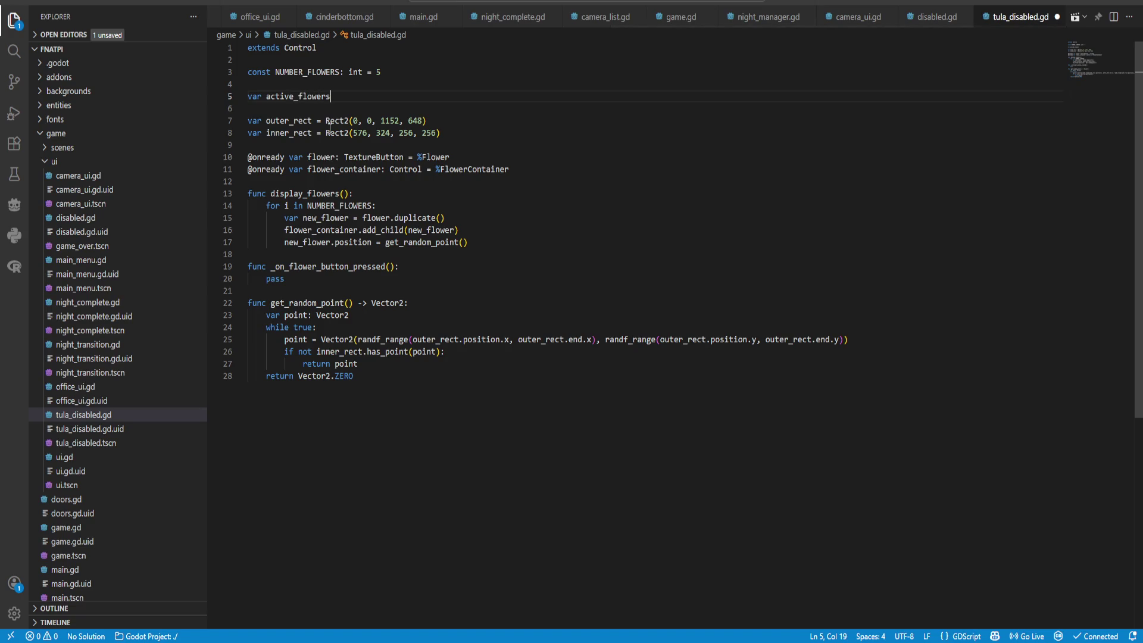
text(: Array[)
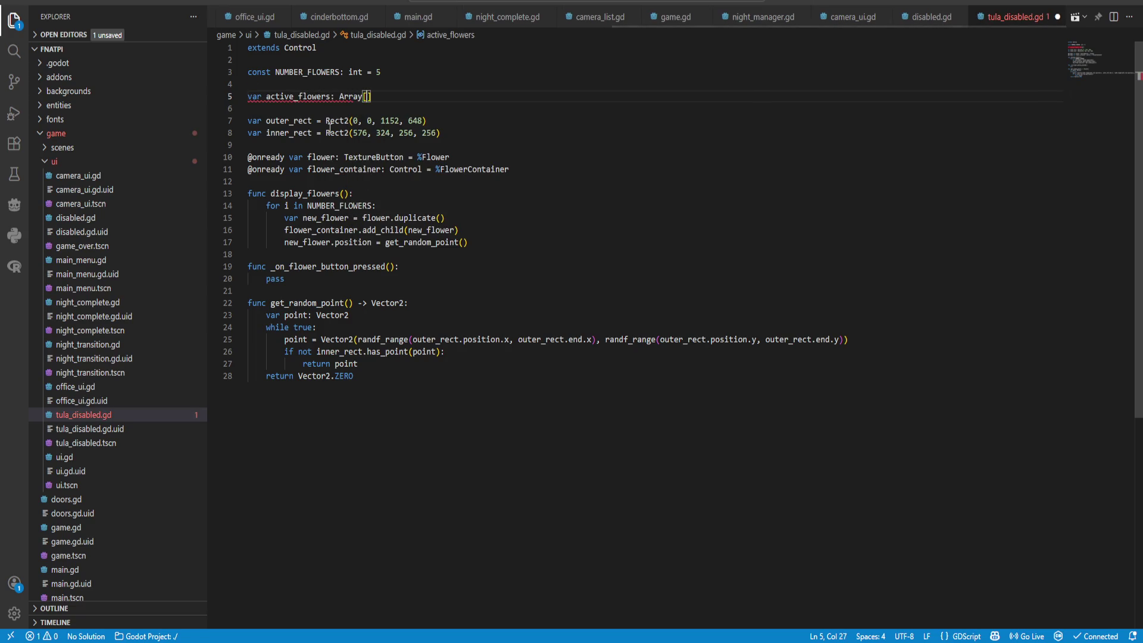
text(TextureButton)
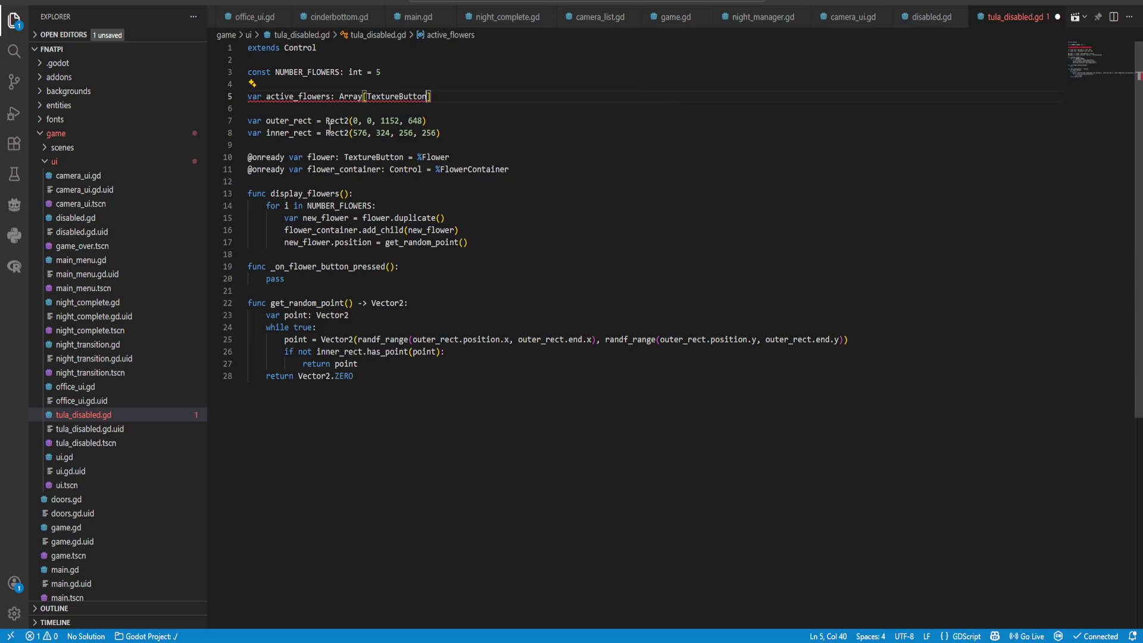
key(ctrl+s)
text(= [])
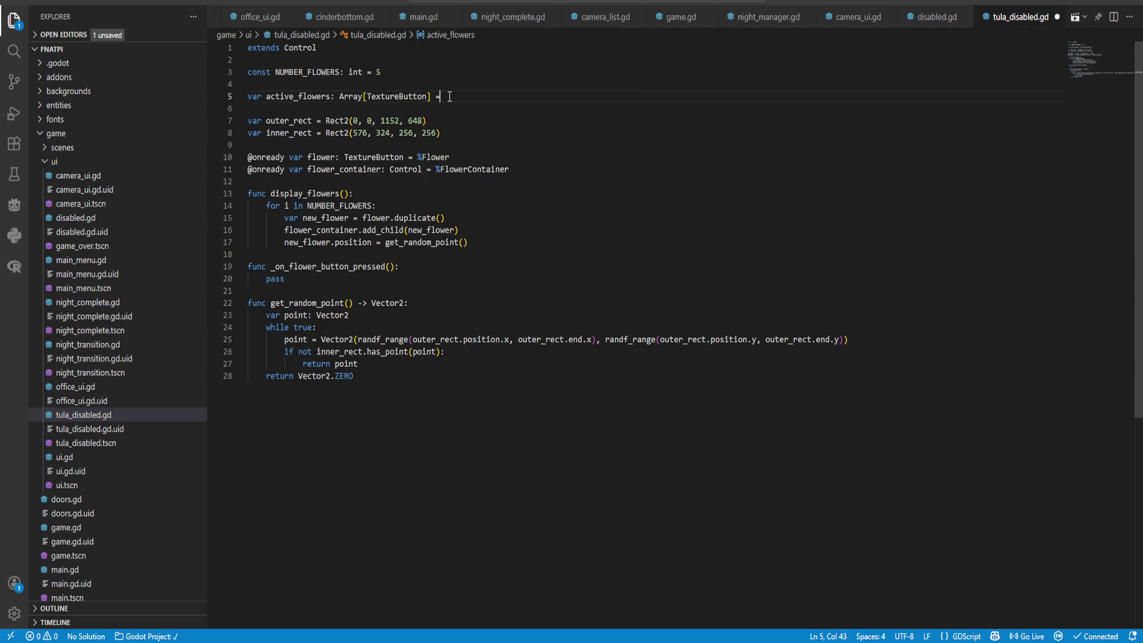
key(ctrl+s)
click(576, 181)
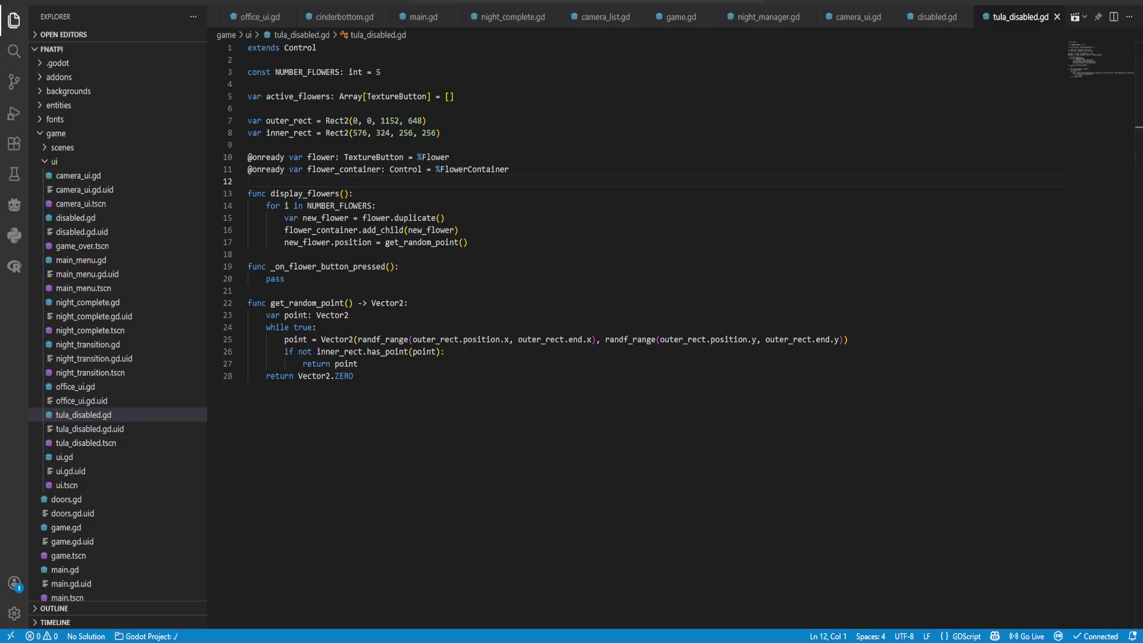
click(509, 242)
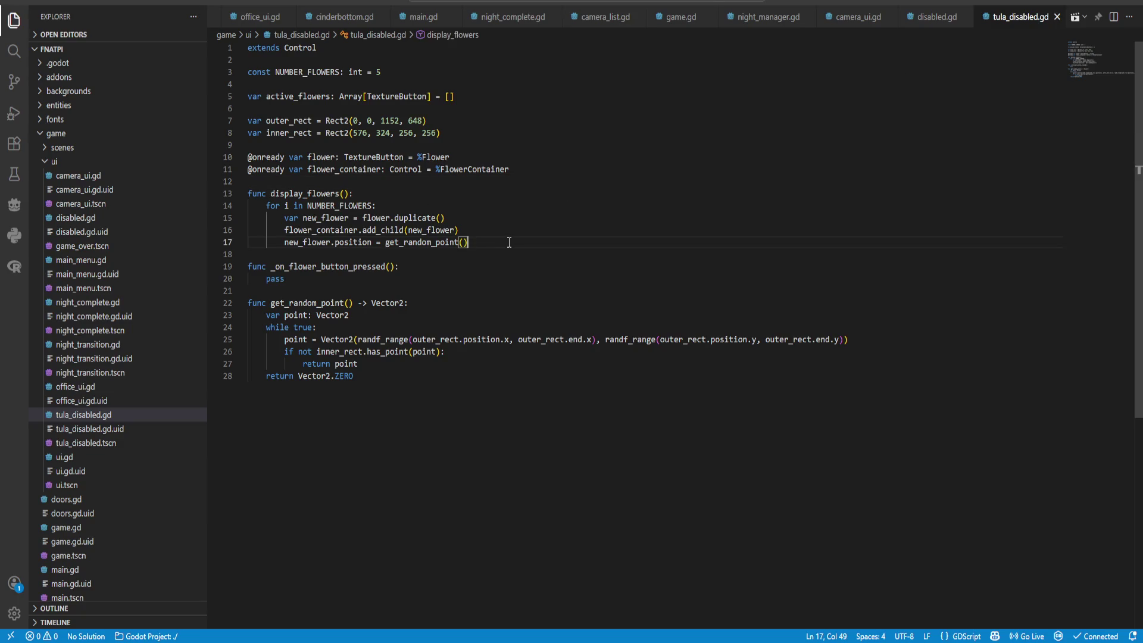
- Add 'active_flowers.append(new_flower)' after the position line in the loop
key(Return)
text(active_flowe)
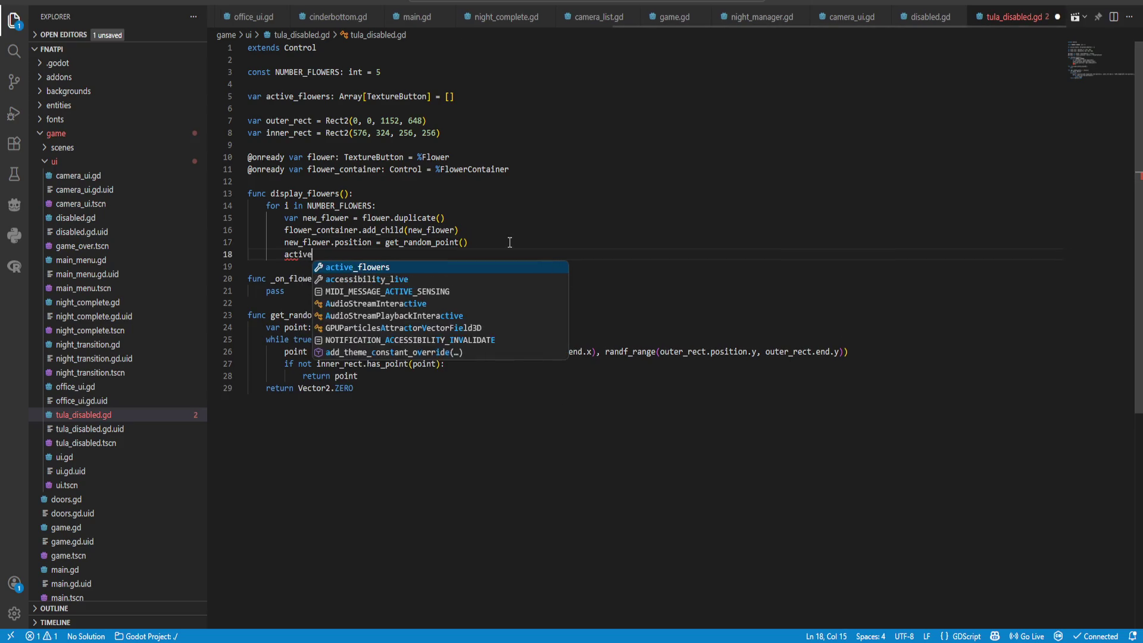
text(rs.append()
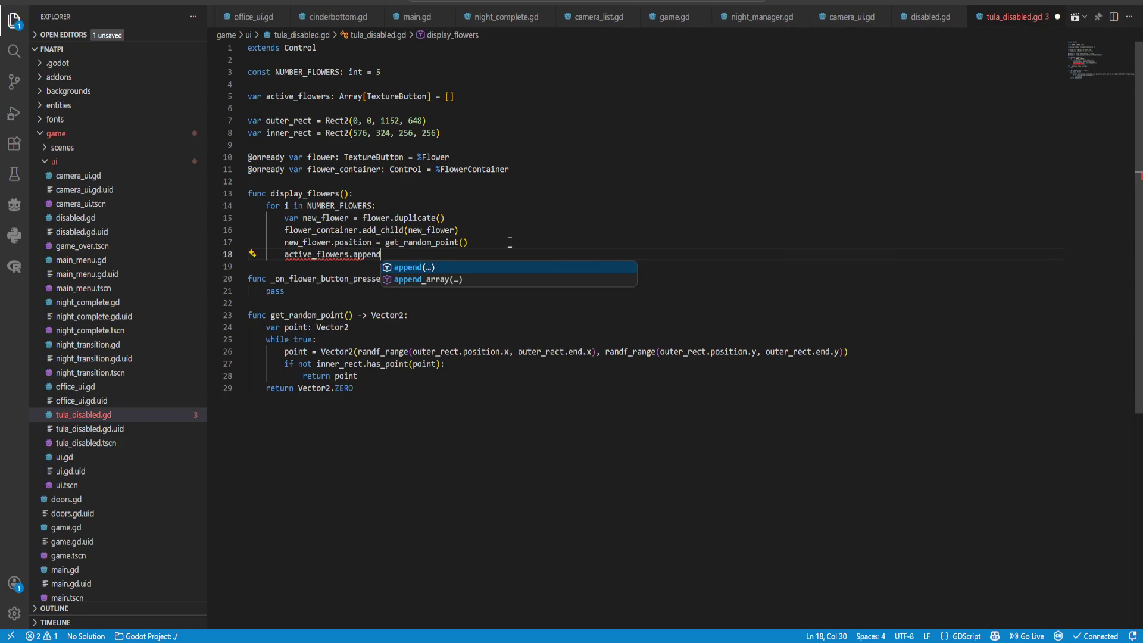
key(Escape)
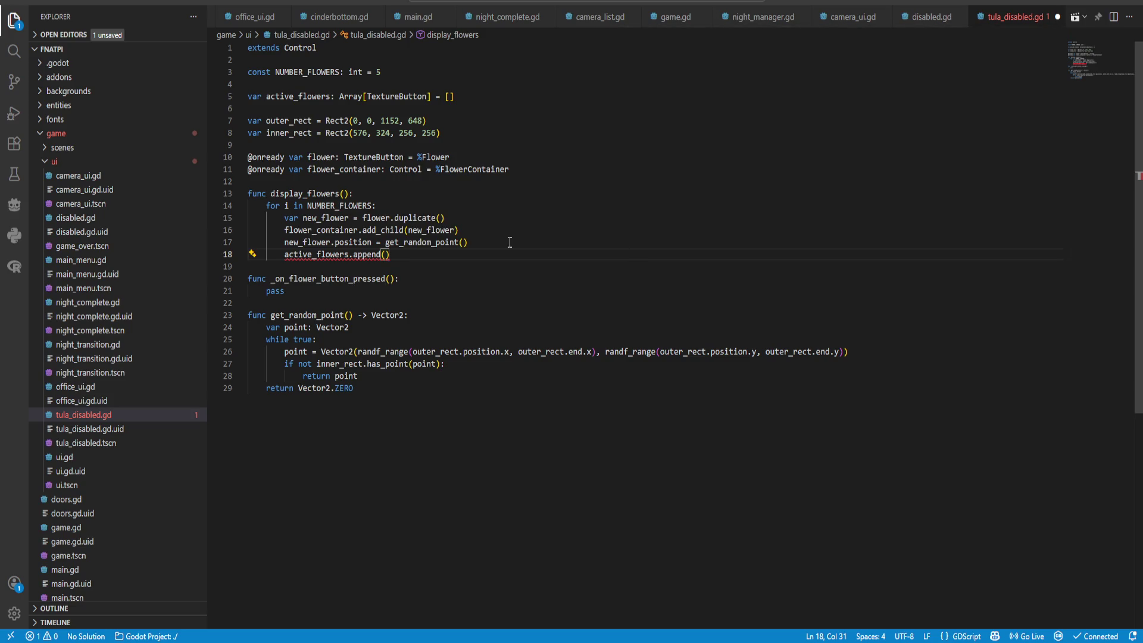
text(new_flower))
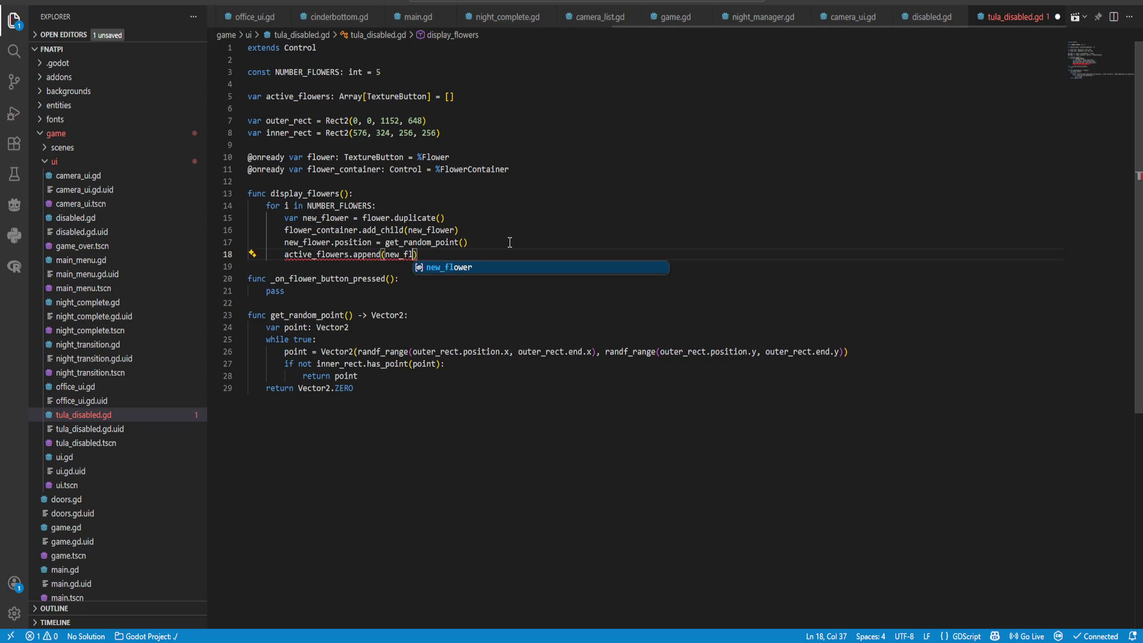
- Add 'new_flower.pressed.connect(_on_flower_button_pressed)' below it and save the script
key(Return)
text(new_flow)
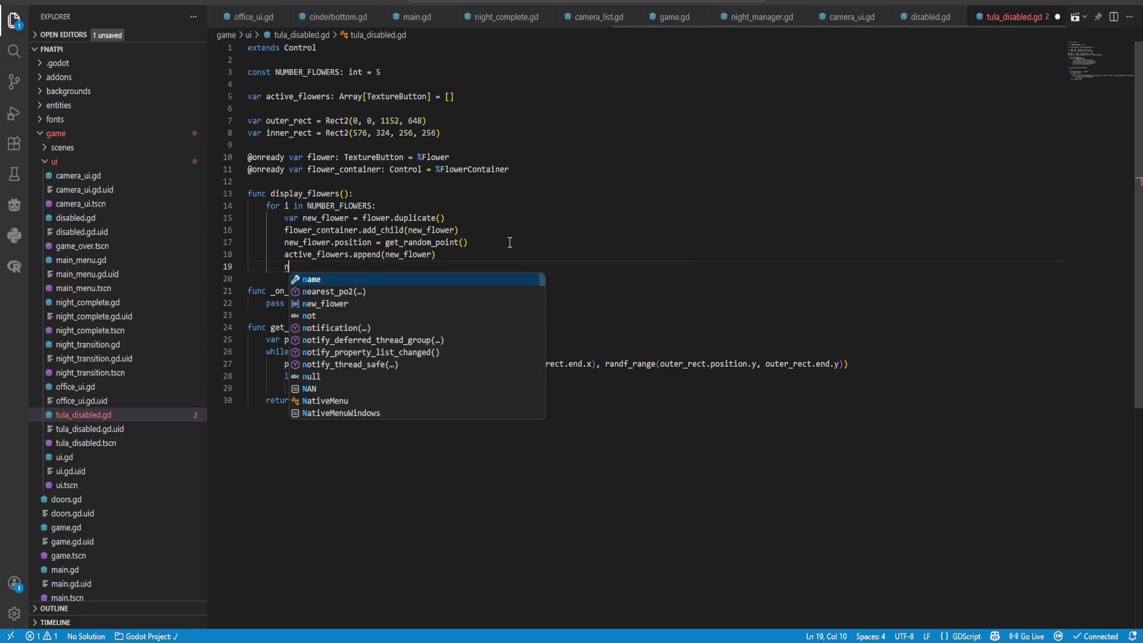
text(er.pr)
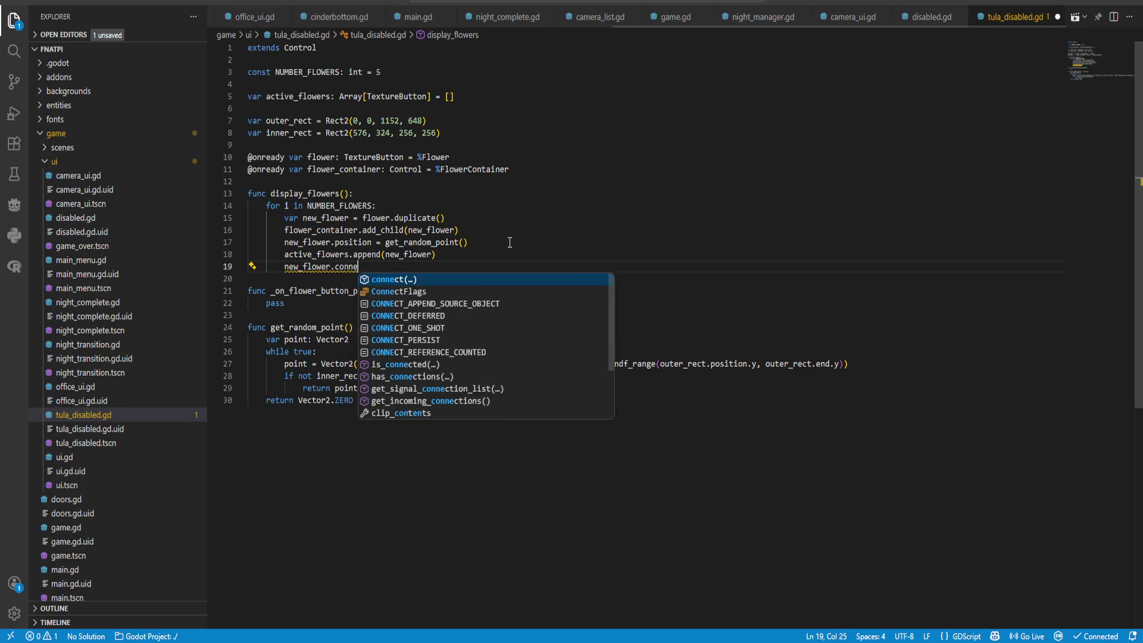
text(essed.connec)
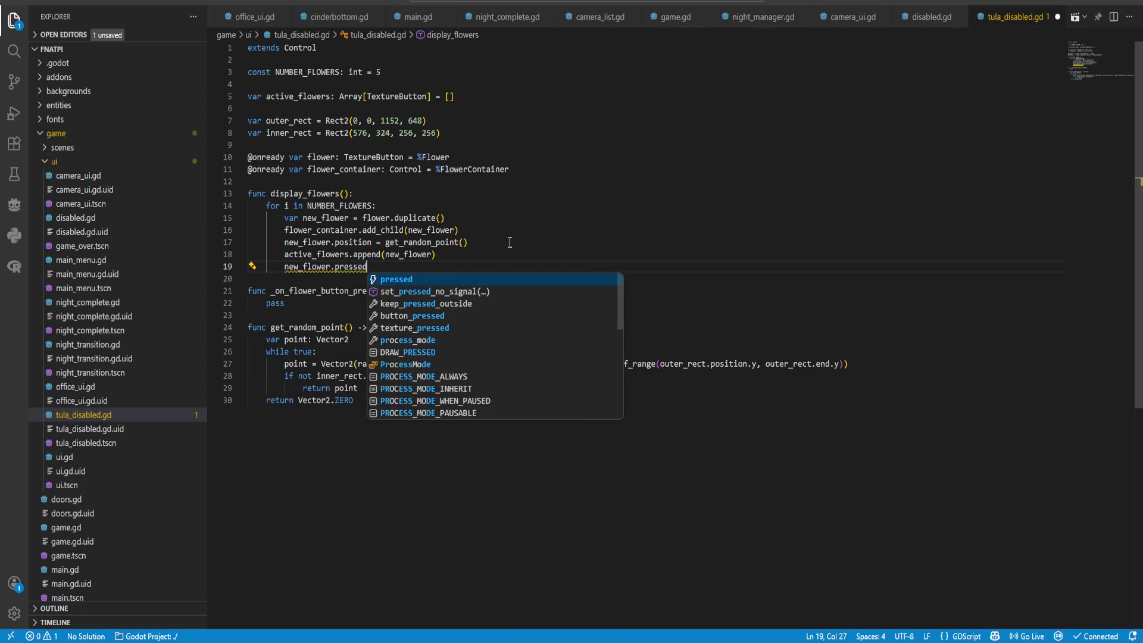
text(t(_on_flower)
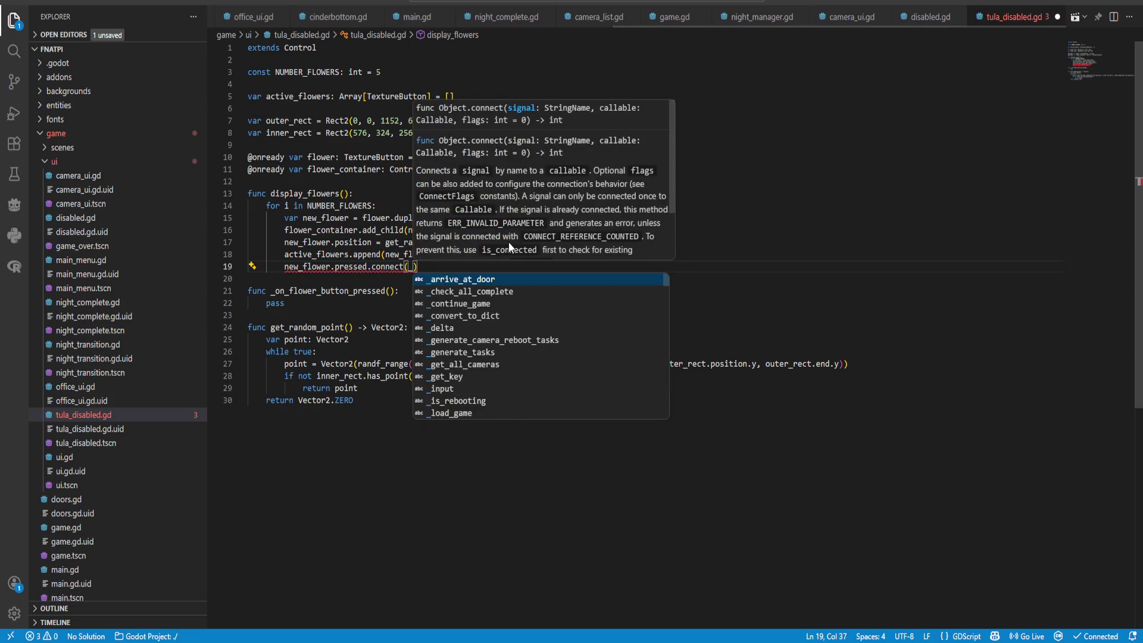
key(Tab)
key(ctrl+s)
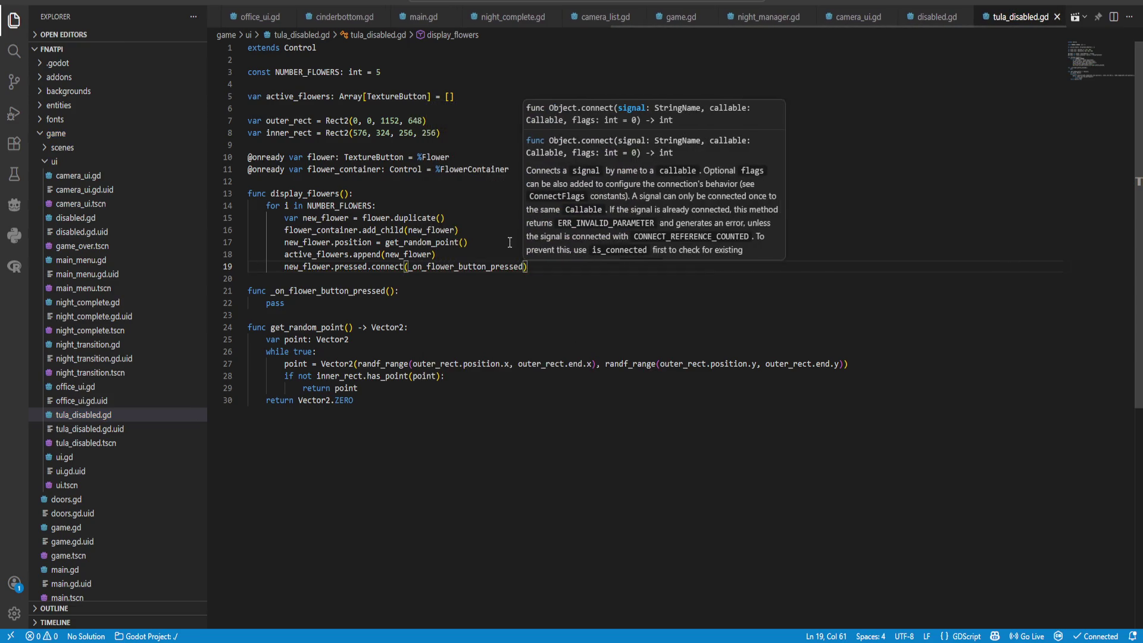
key(Escape)
key(Down)
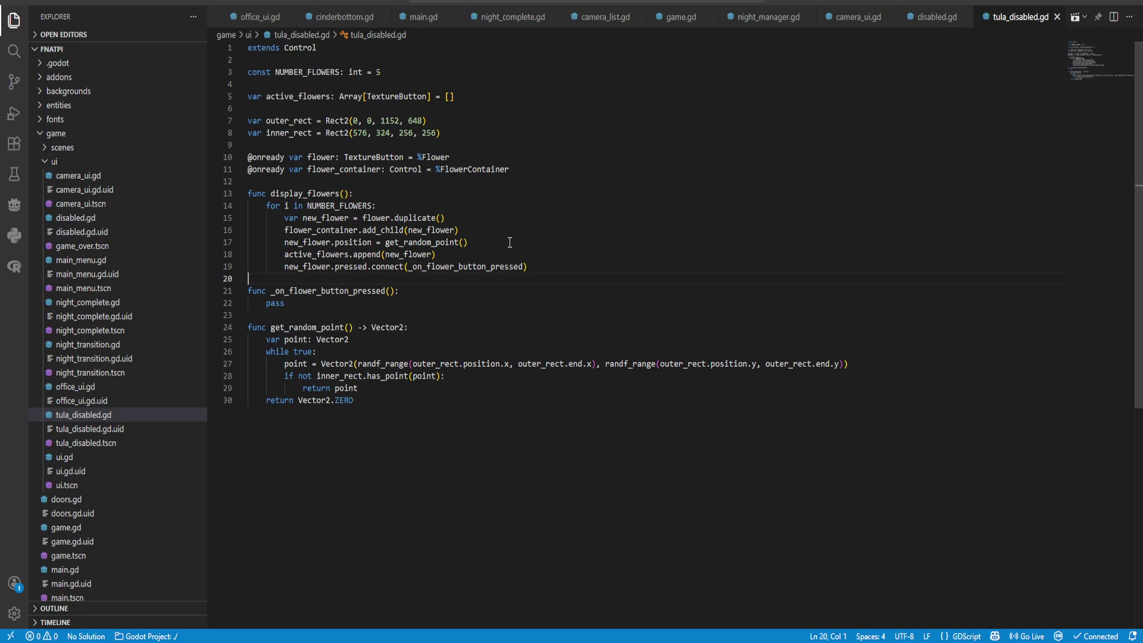
key(Down)
key(Down)
key(End)
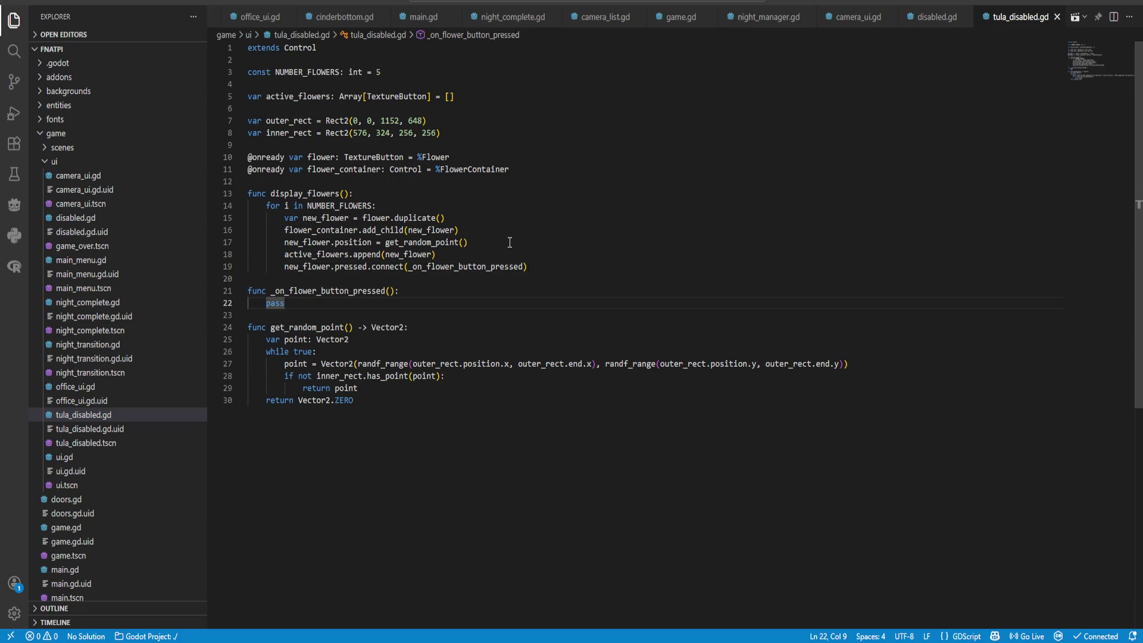
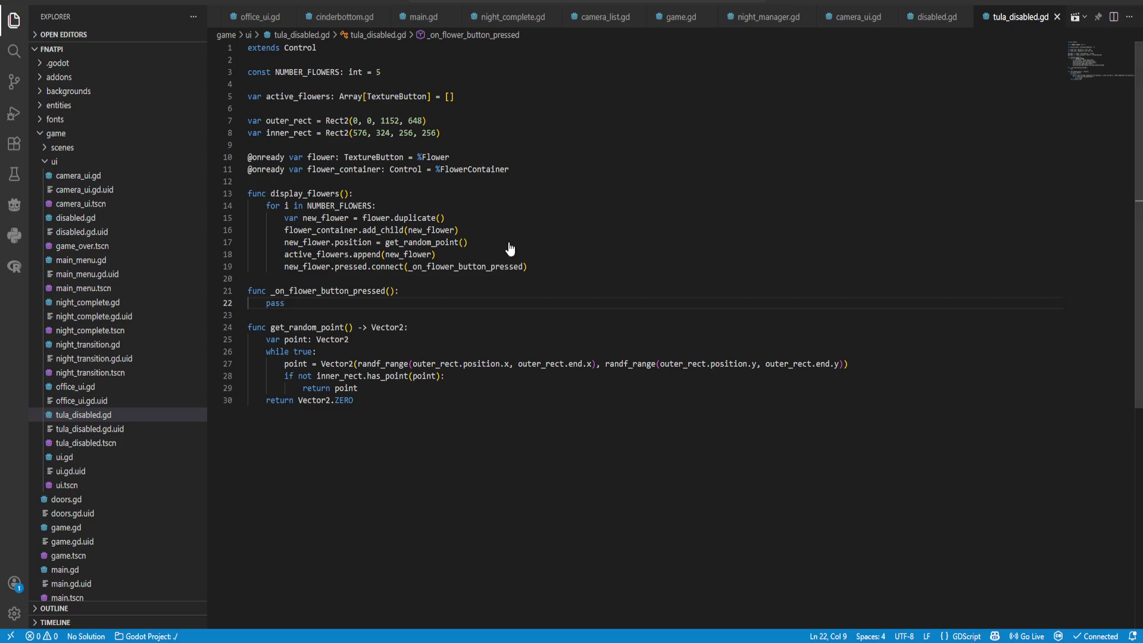
- Inspect the Flower node's signals and save the tula_disabled scene
key(Escape)
key(alt+Tab)
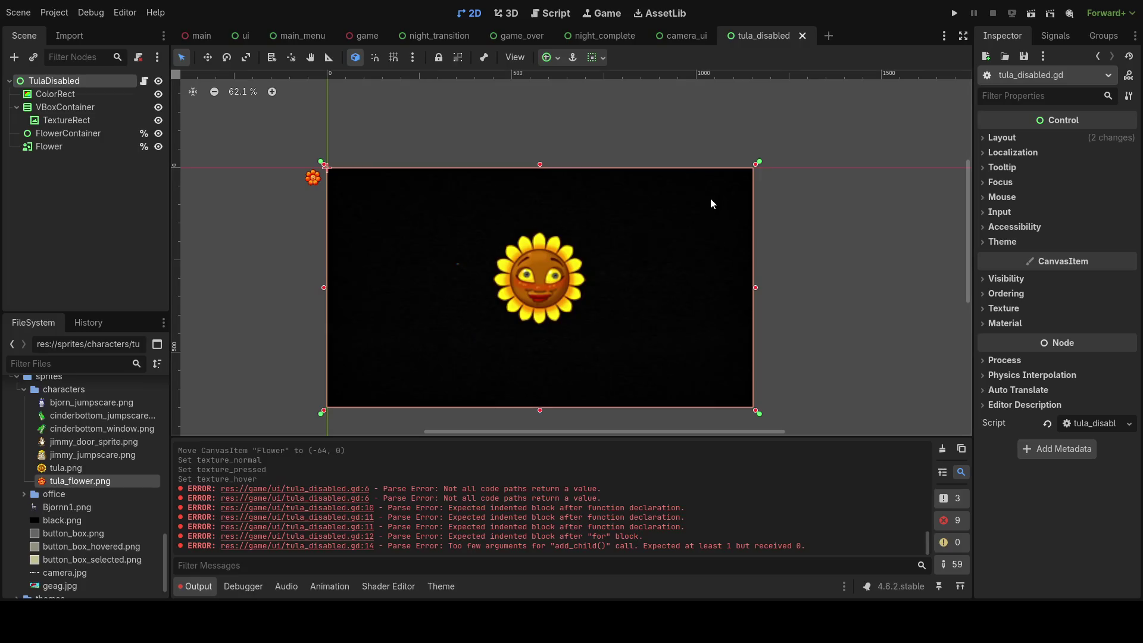
click(66, 155)
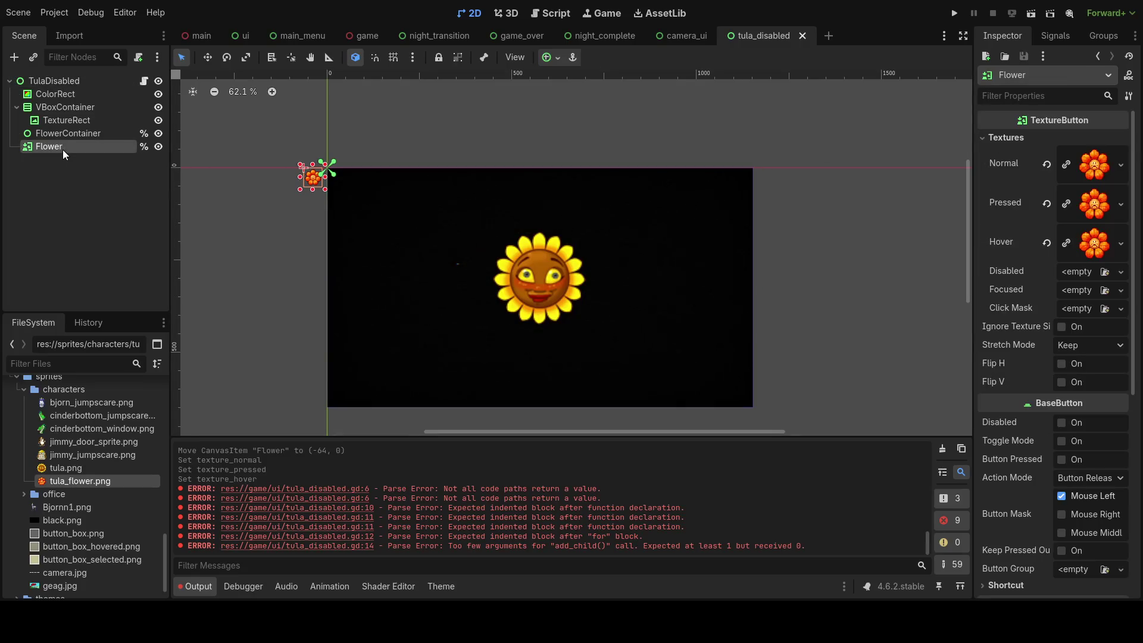
click(1054, 37)
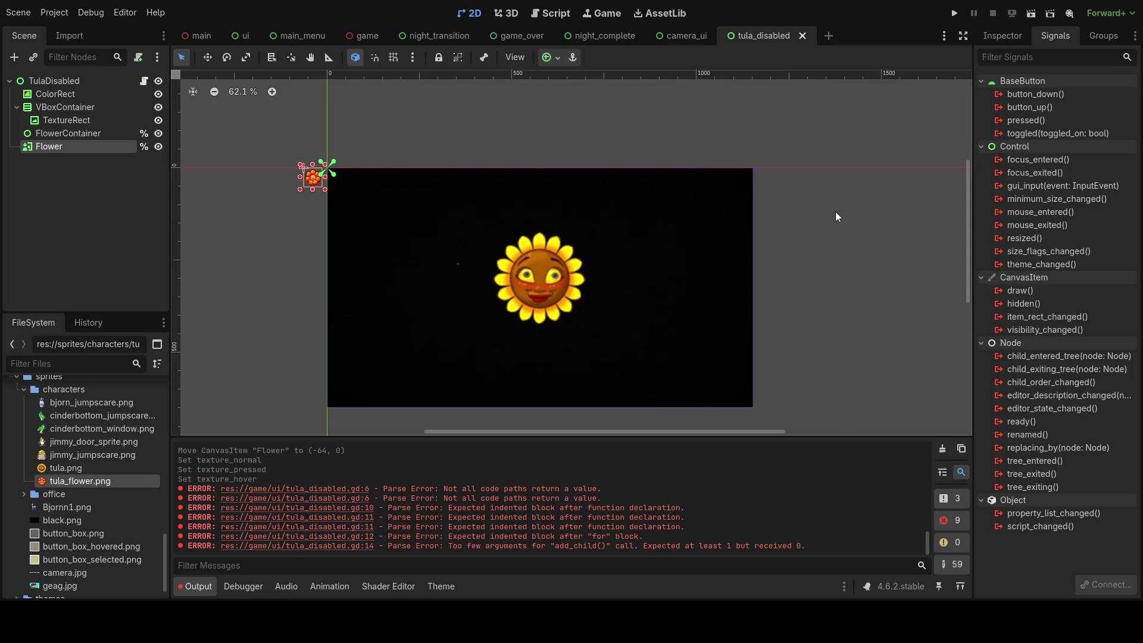
key(ctrl+s)
- Open the CameraUI script from the camera_ui scene in the code editor
key(alt+Tab)
key(alt+Tab)
click(685, 36)
click(137, 81)
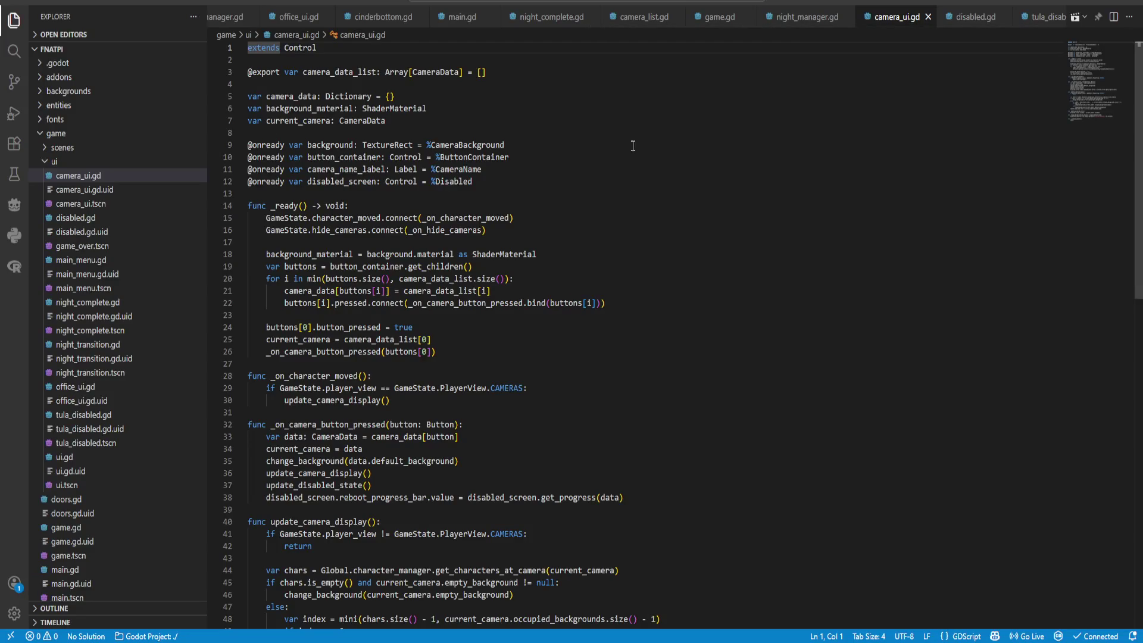
- Declare 'var tula_disabled_chance: float = 0.5' on line 8 of camera_ui.gd and save
click(524, 122)
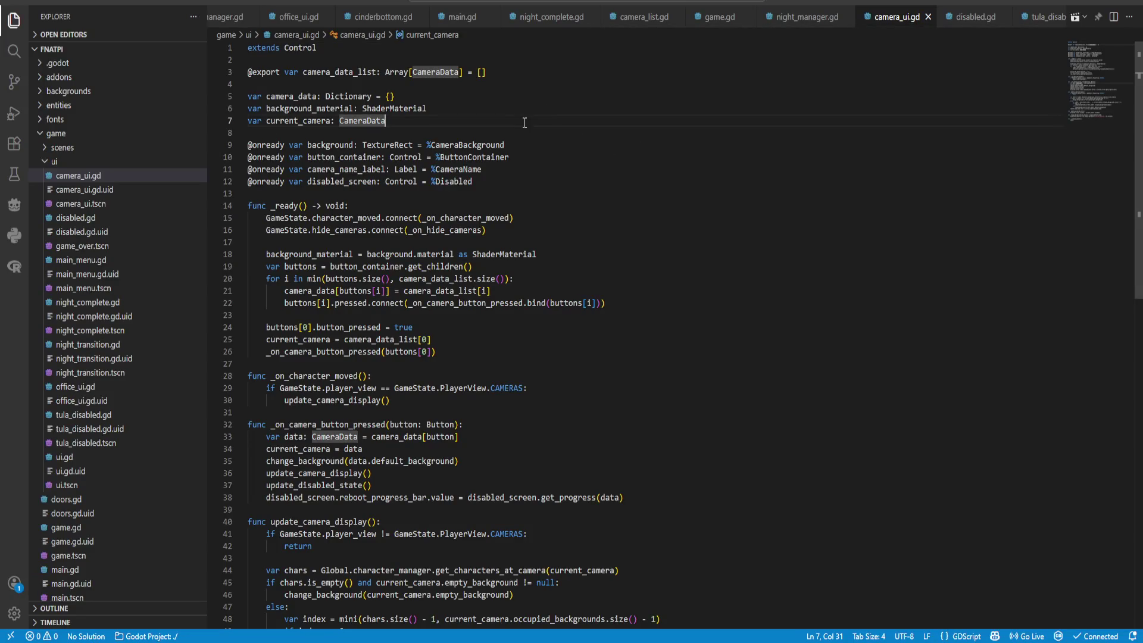
key(Return)
text(var tula)
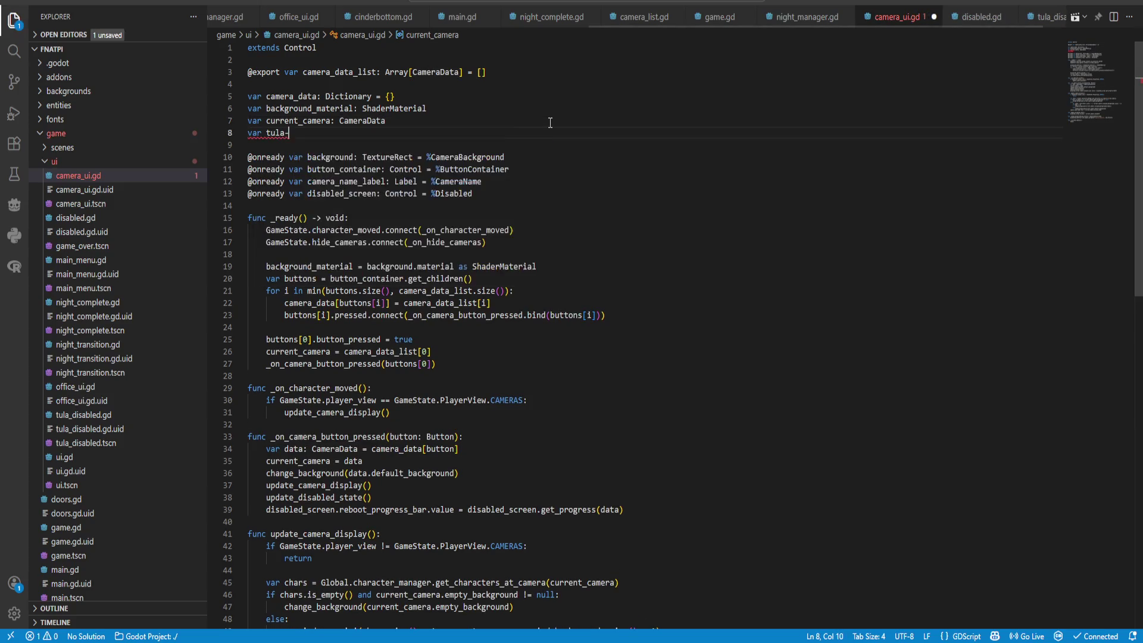
text(_disabled_chnac)
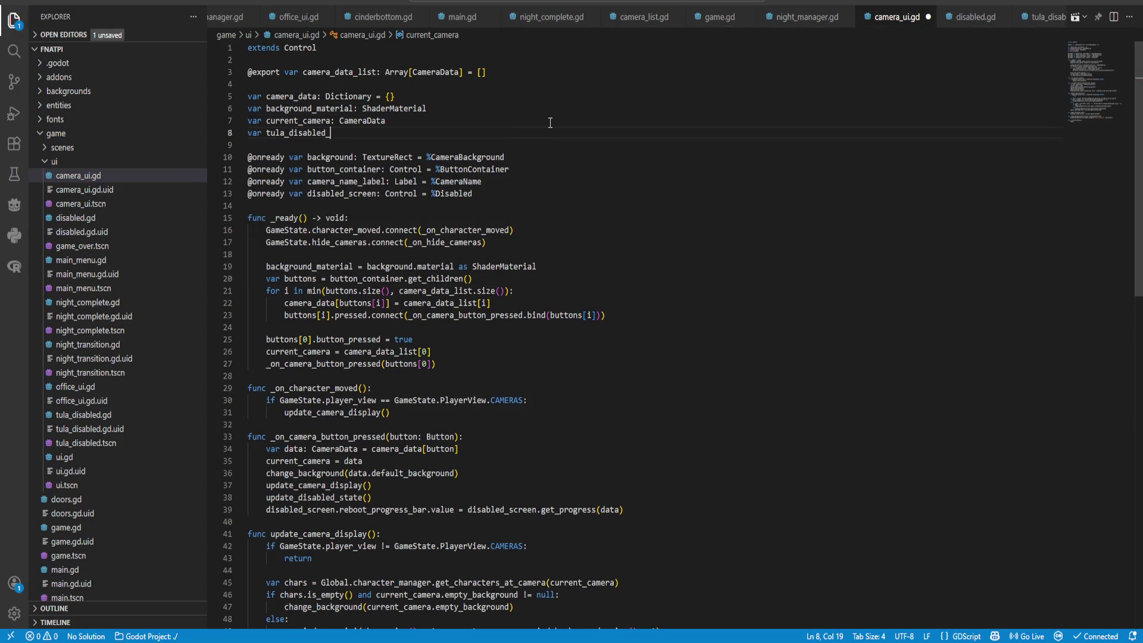
key(BackSpace)
key(BackSpace)
key(BackSpace)
text(ance = 0.5)
key(ctrl+s)
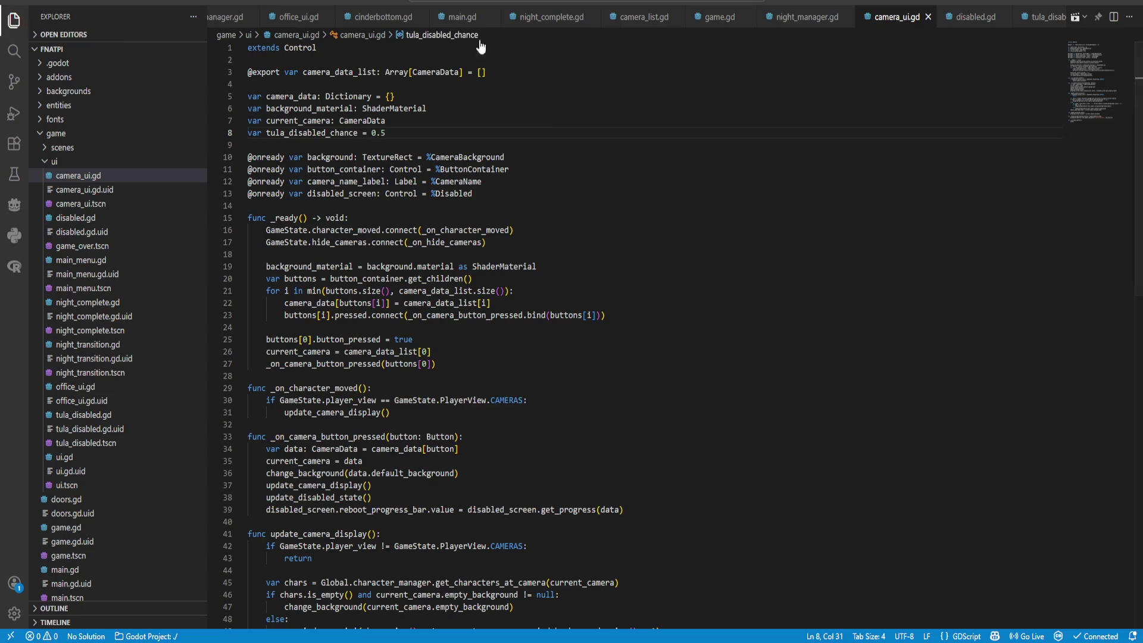
click(358, 132)
text(: float)
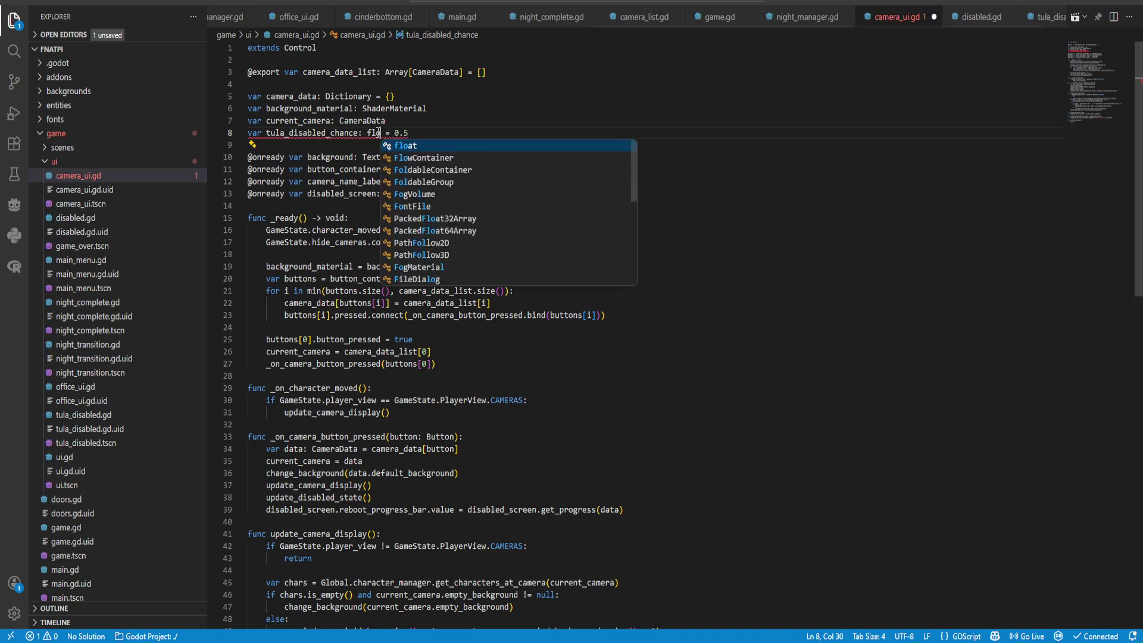
key(ctrl+s)
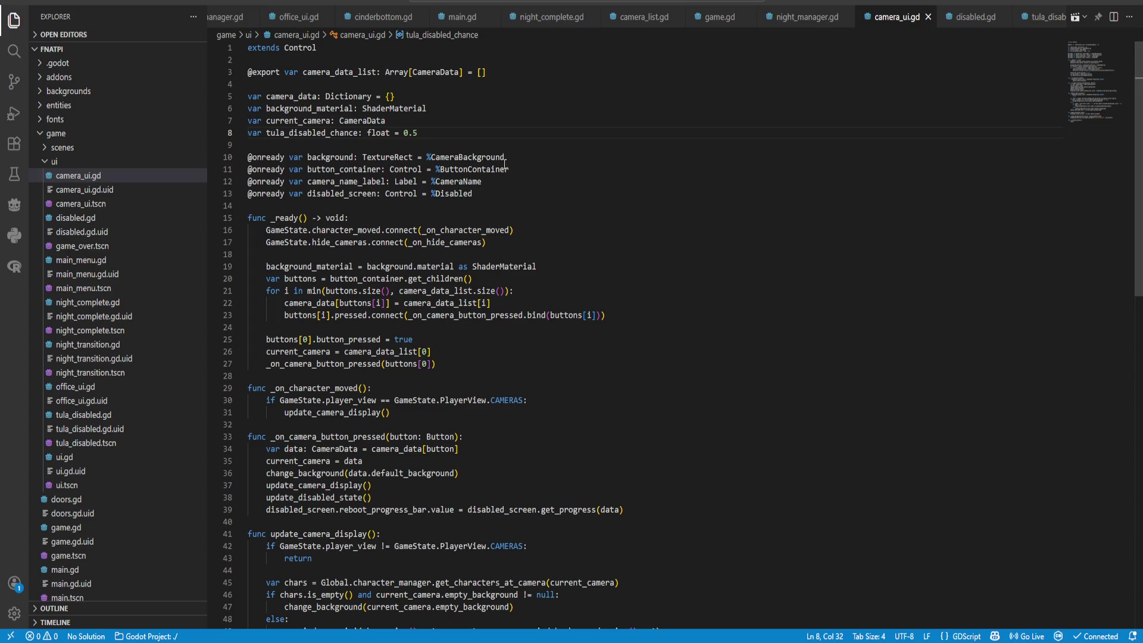
key(alt+Tab)
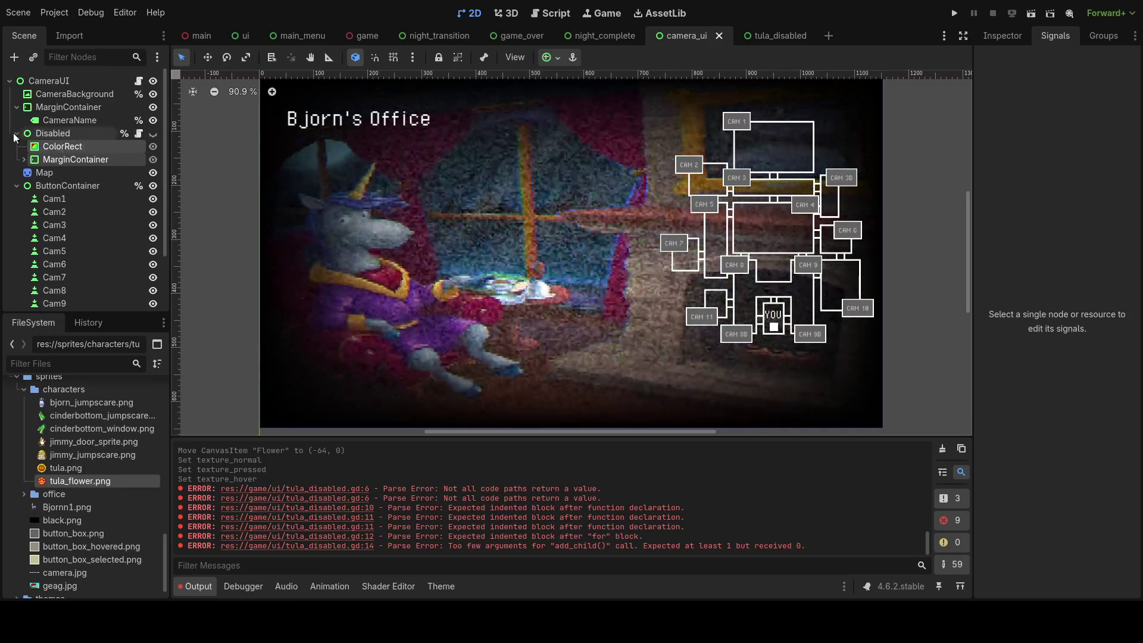
- Instance tula_disabled.tscn as a child of CameraUI and save the camera_ui scene
click(43, 82)
click(17, 160)
click(70, 218)
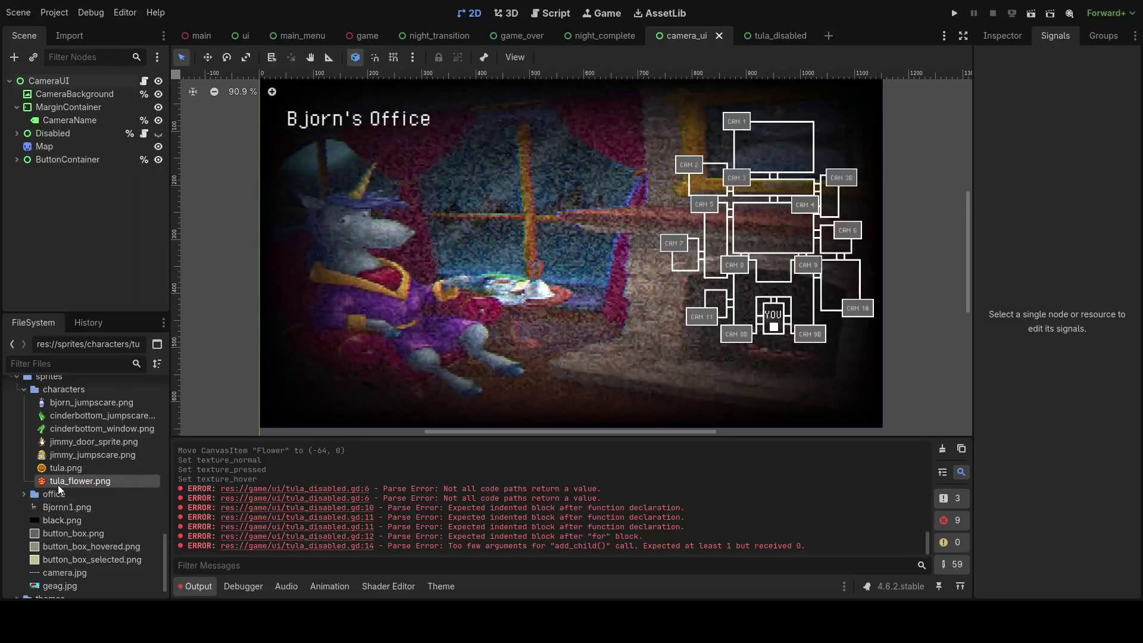
scroll(66, 431, up, 10)
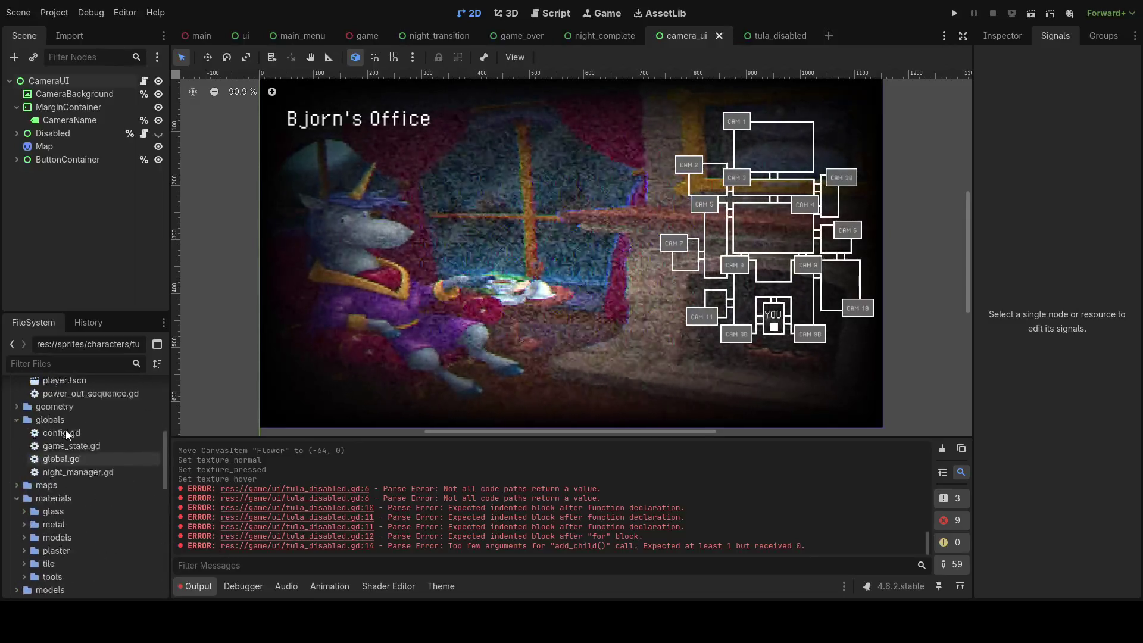
scroll(67, 430, up, 5)
click(23, 445)
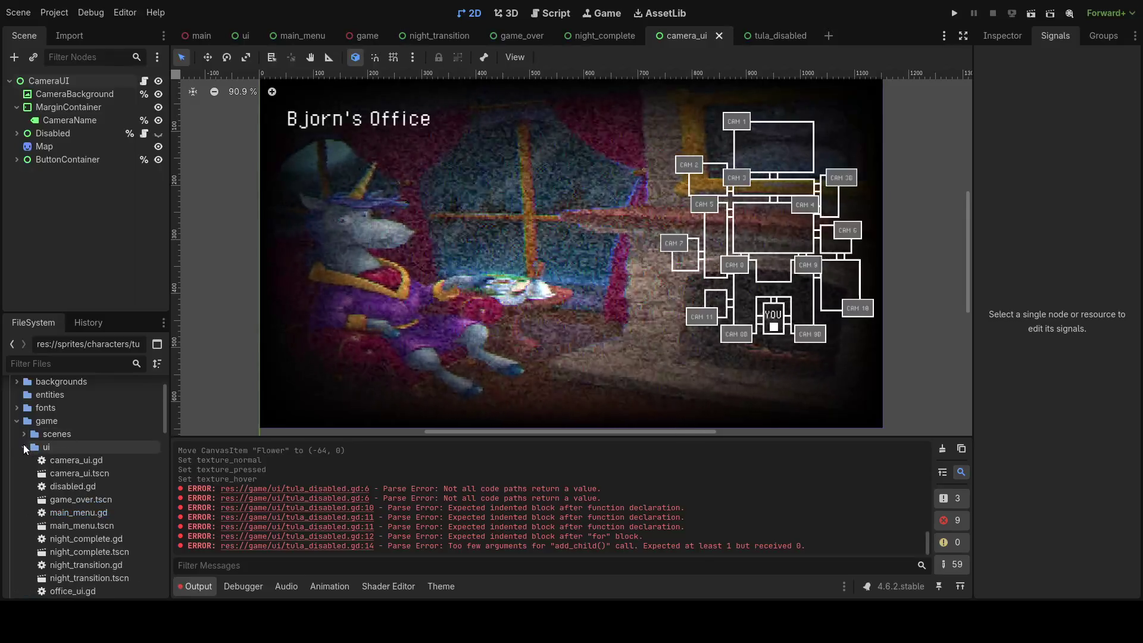
scroll(77, 486, down, 2)
mouse_move(100, 538)
mouse_down()
mouse_move(50, 266)
mouse_move(69, 82)
mouse_up()
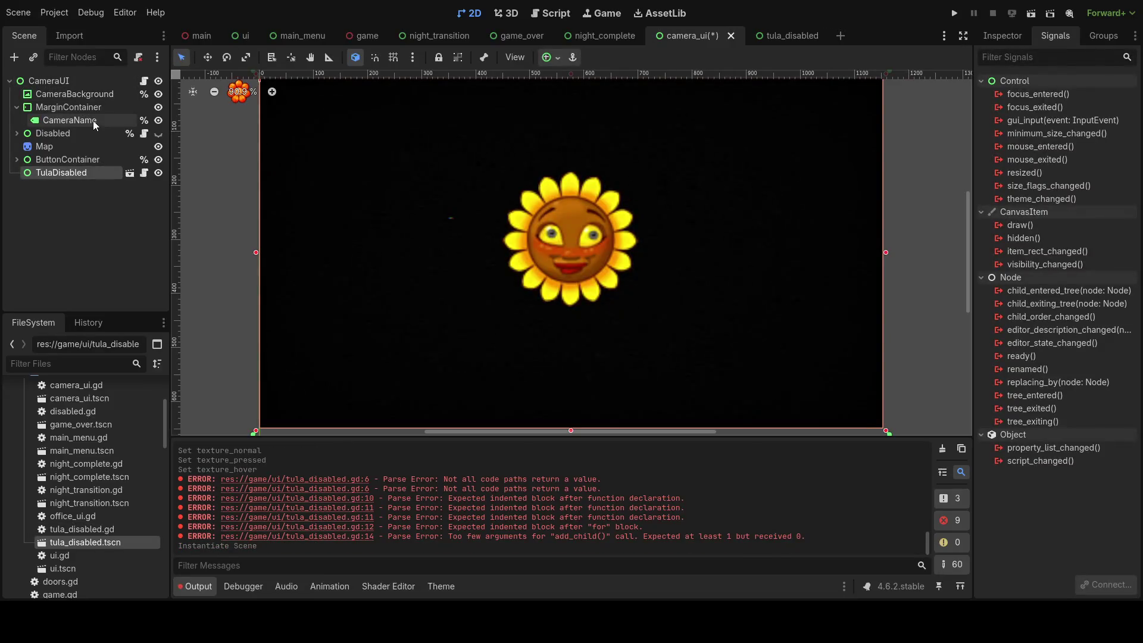
key(ctrl+z)
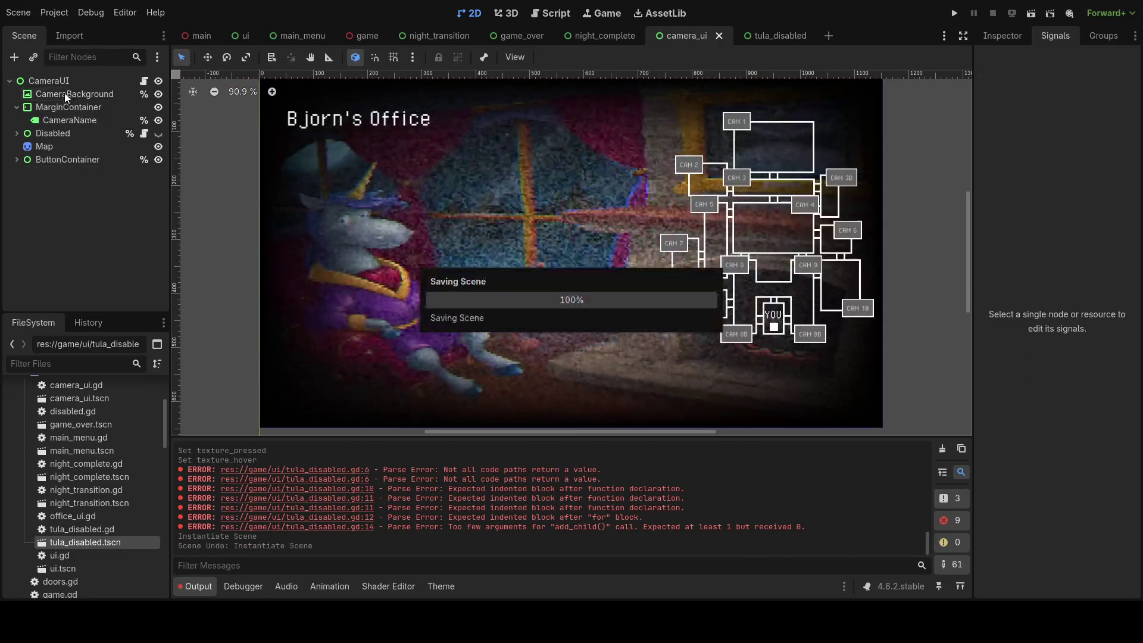
mouse_move(85, 543)
mouse_down()
mouse_move(100, 451)
mouse_move(72, 88)
mouse_move(67, 98)
mouse_move(120, 111)
mouse_move(120, 142)
mouse_move(55, 94)
mouse_move(149, 128)
mouse_up()
key(ctrl+s)
- Move TulaDisabled below ButtonContainer, hide it, and make it accessible by unique name
click(157, 108)
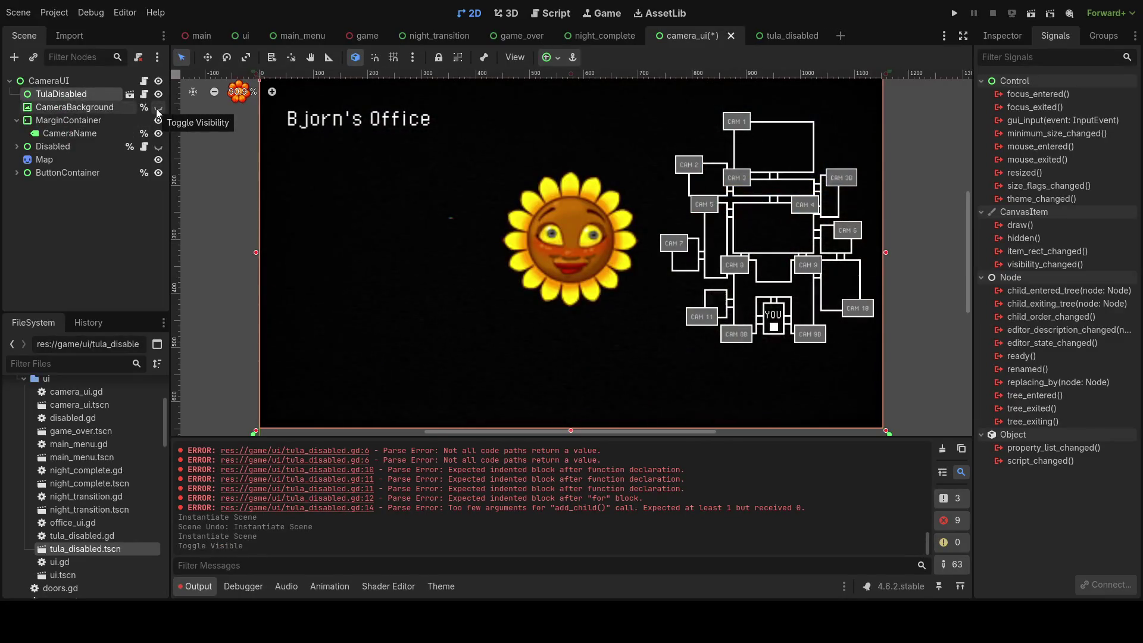
click(157, 108)
drag(90, 94, 56, 177)
key(ctrl+s)
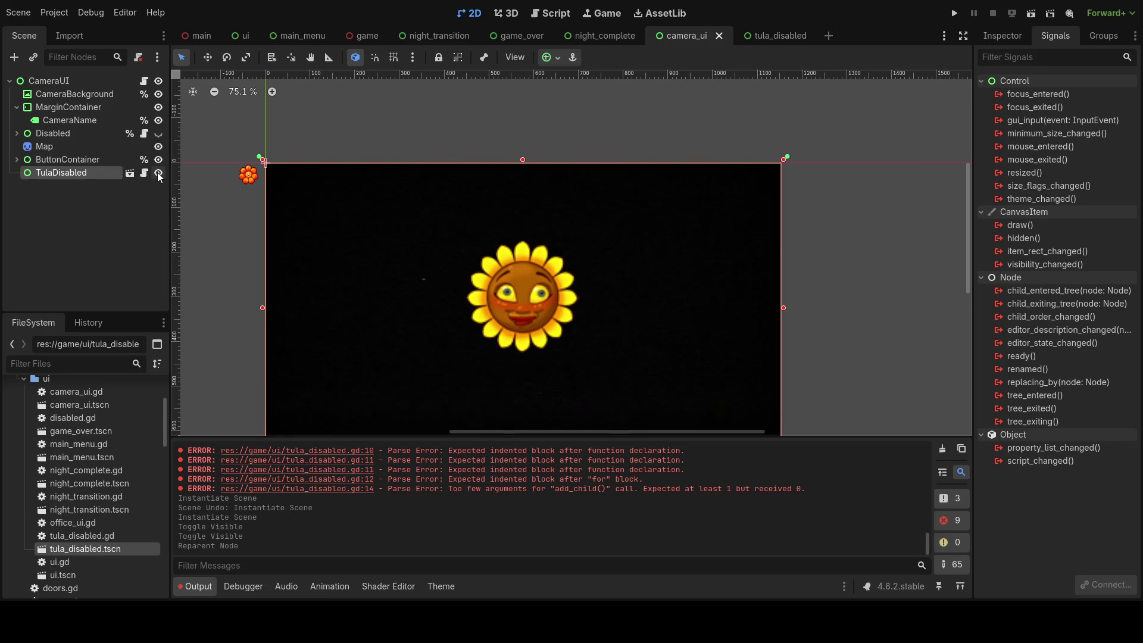
click(159, 174)
right_click(81, 169)
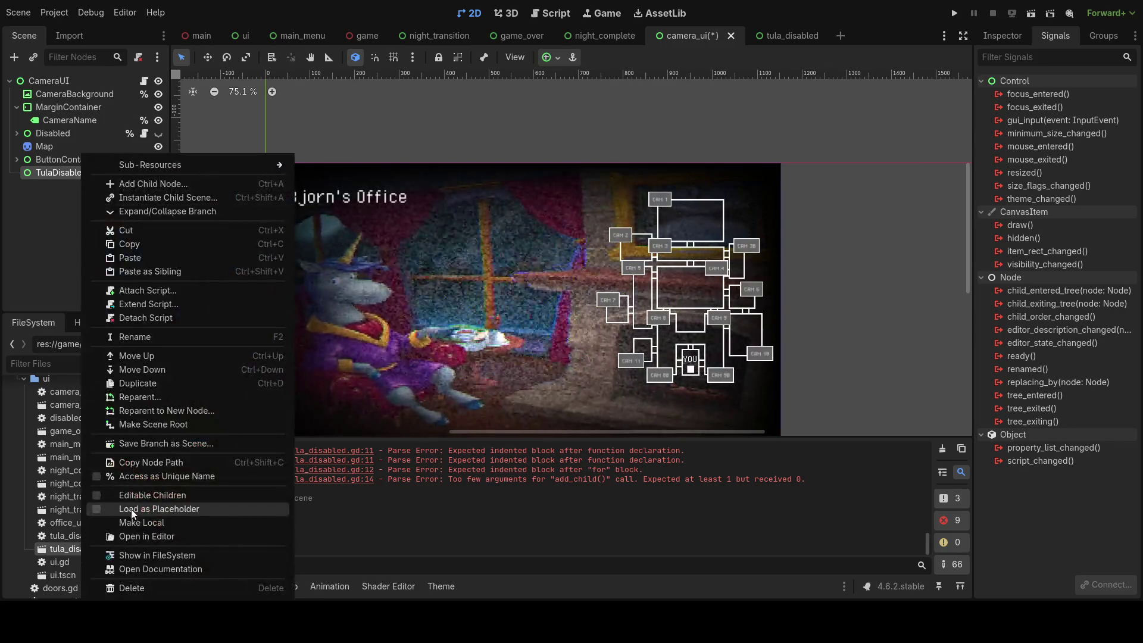
click(132, 477)
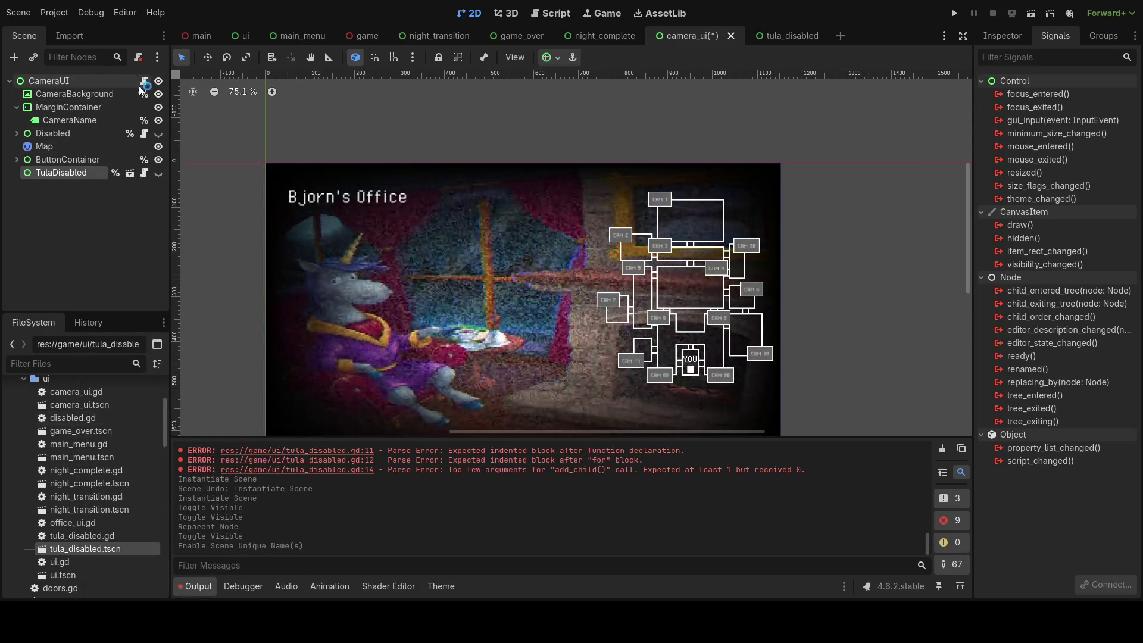
- Open camera_ui.gd and start a new line below the disabled_screen declaration
click(144, 81)
click(566, 197)
key(Return)
text(@onre)
key(Tab)
text(var tula_disa)
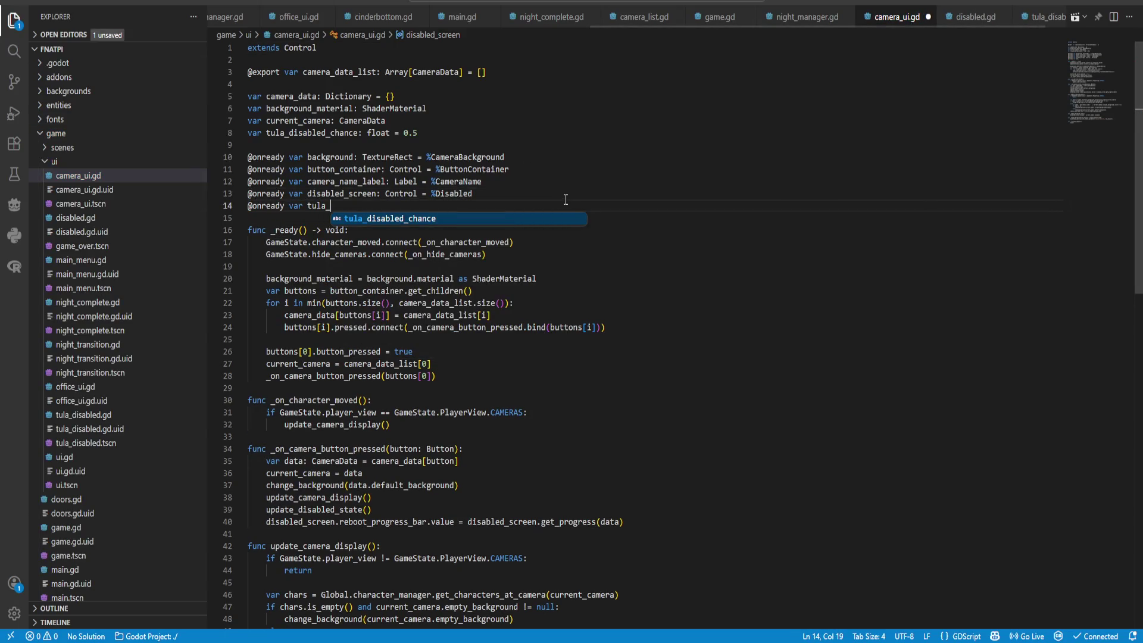
text(ble: Control)
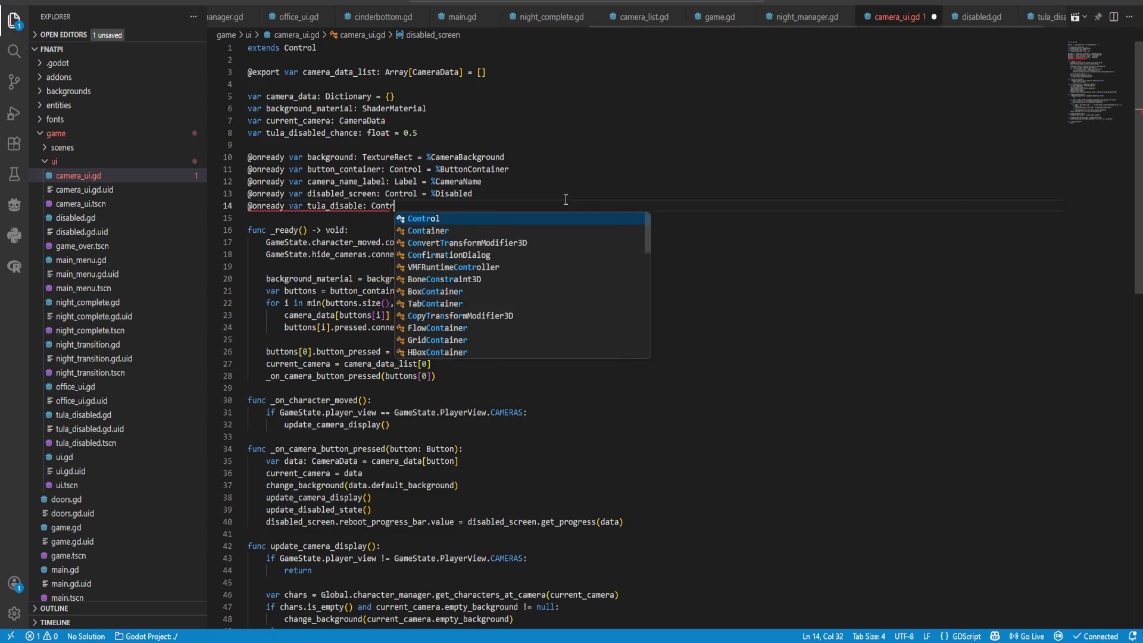
text( = %Tula)
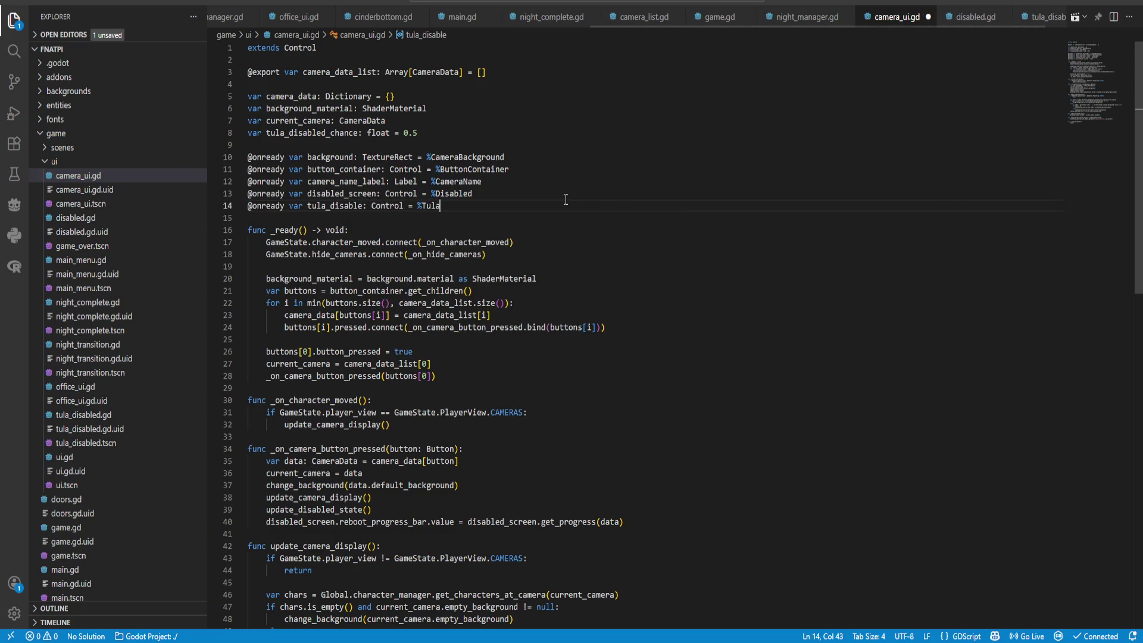
text(Disable)
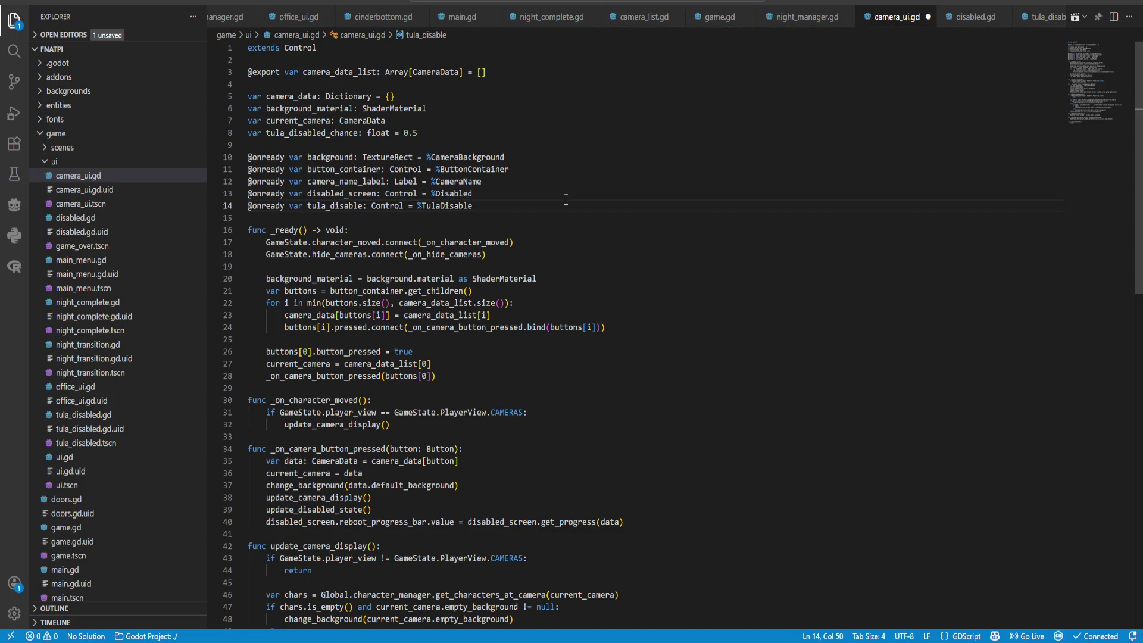
text(d)
key(ctrl+s)
- Check the tula_disabled scene in Godot, then return to camera_ui.gd in VS Code
key(alt+Tab)
key(alt+Tab)
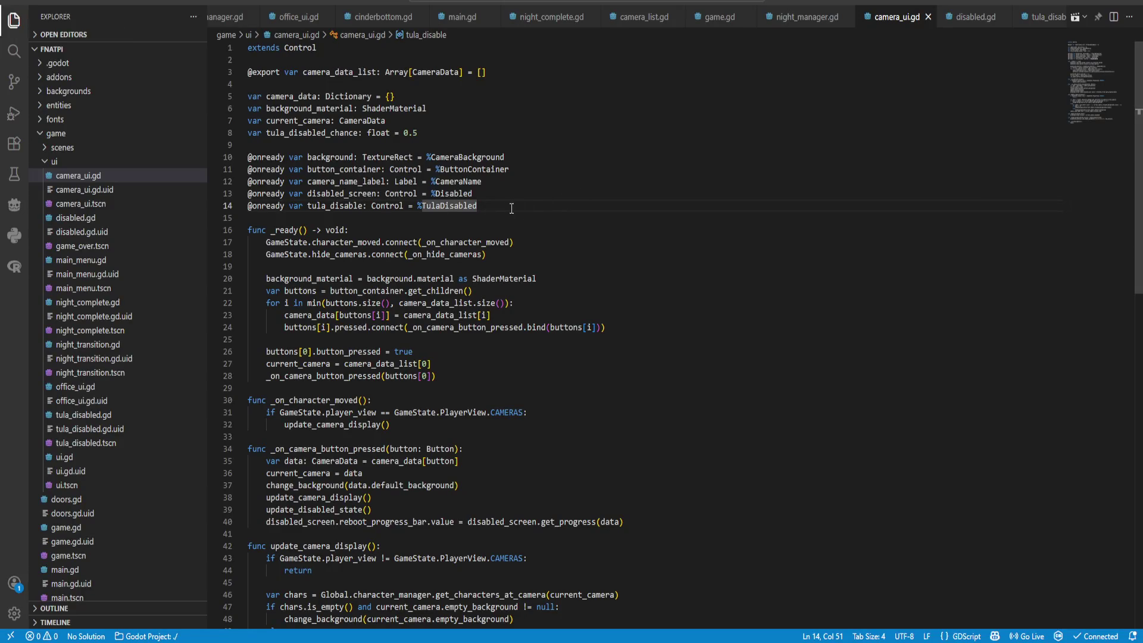
key(alt+Tab)
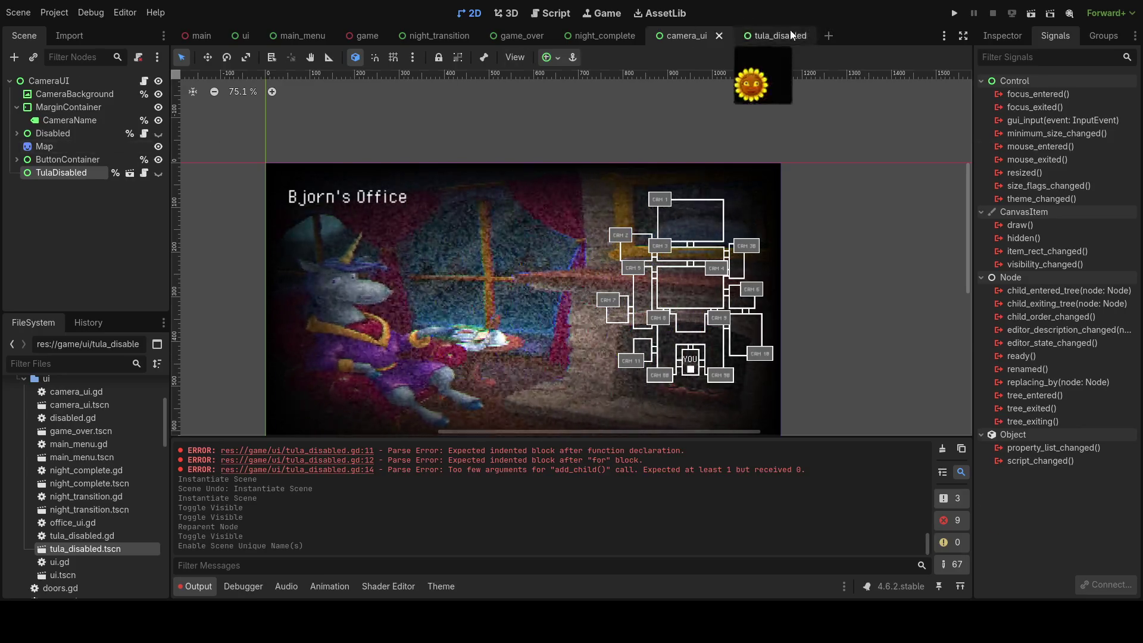
click(791, 34)
key(alt+Tab)
key(alt+Tab)
key(alt+Tab)
click(584, 266)
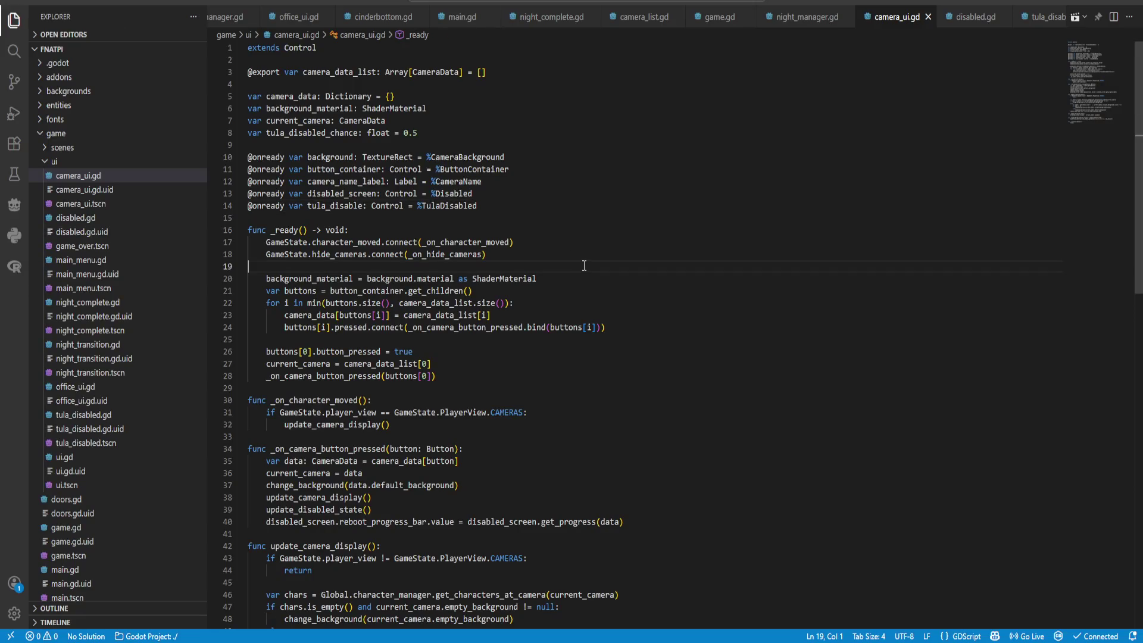
scroll(479, 369, down, 2)
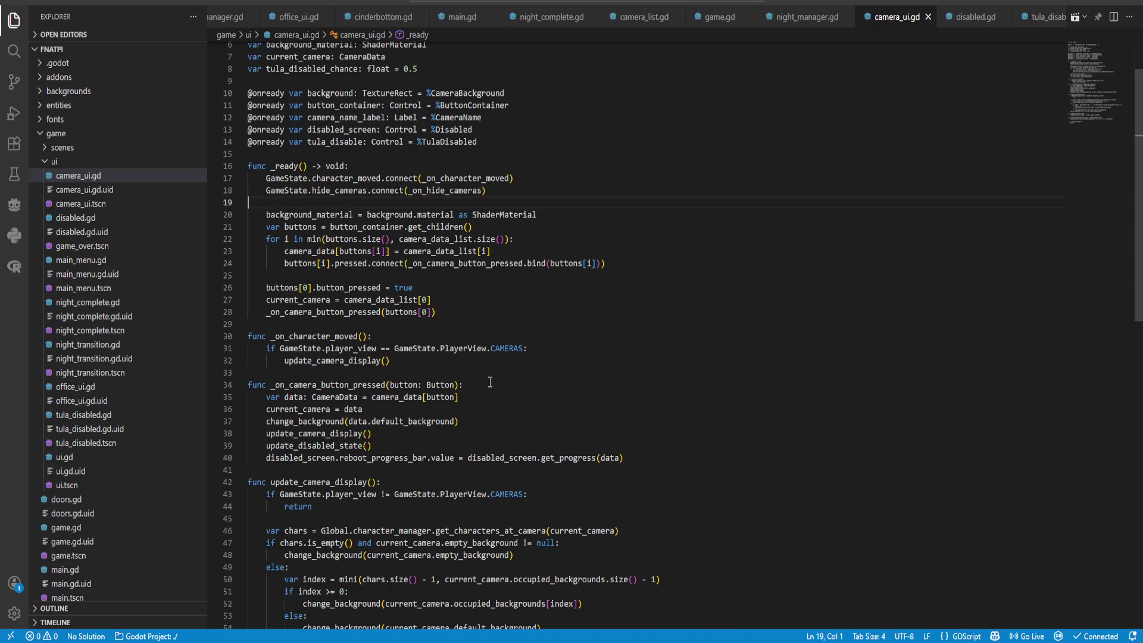
- In the camera button handler, add 'if randf() < tula_disabled_chance:' calling tula_disable.show()
click(490, 382)
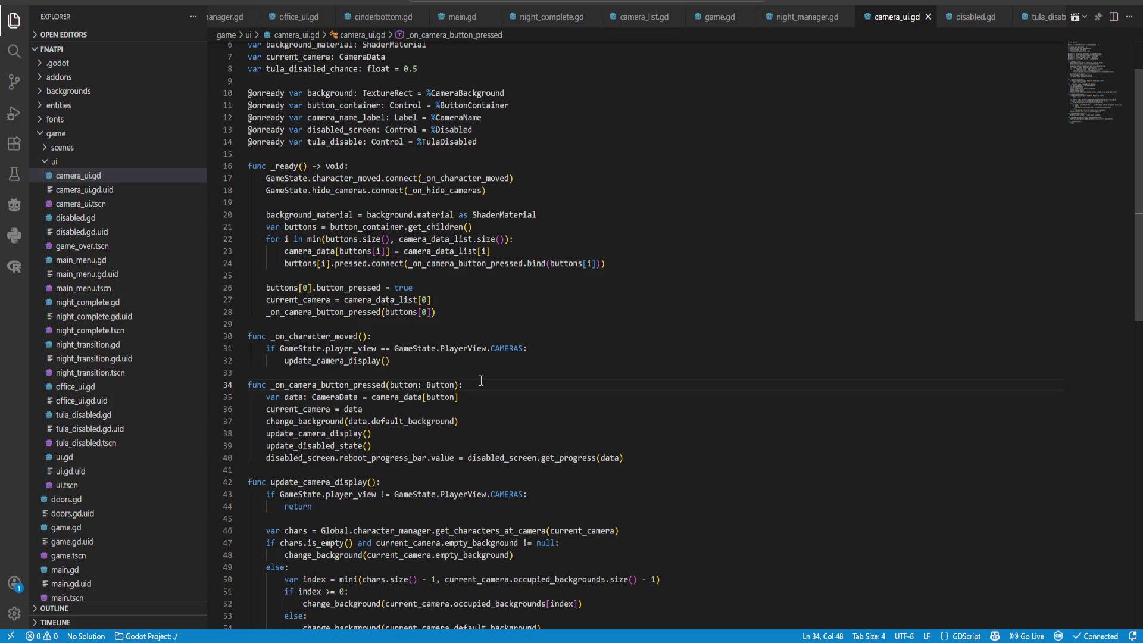
key(Return)
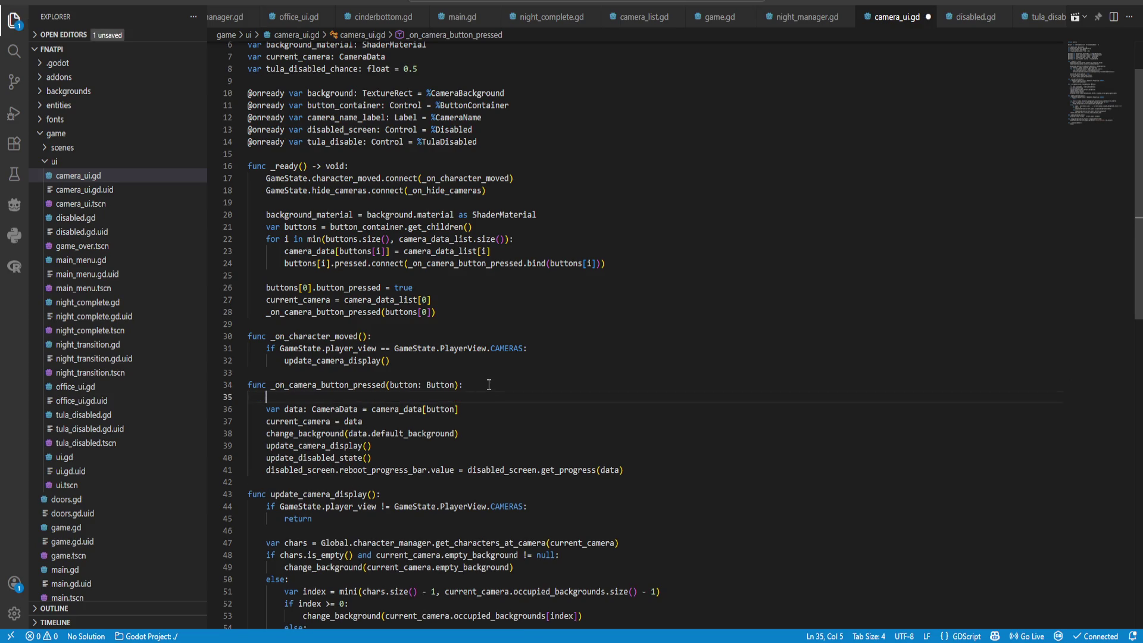
text(if randf() )
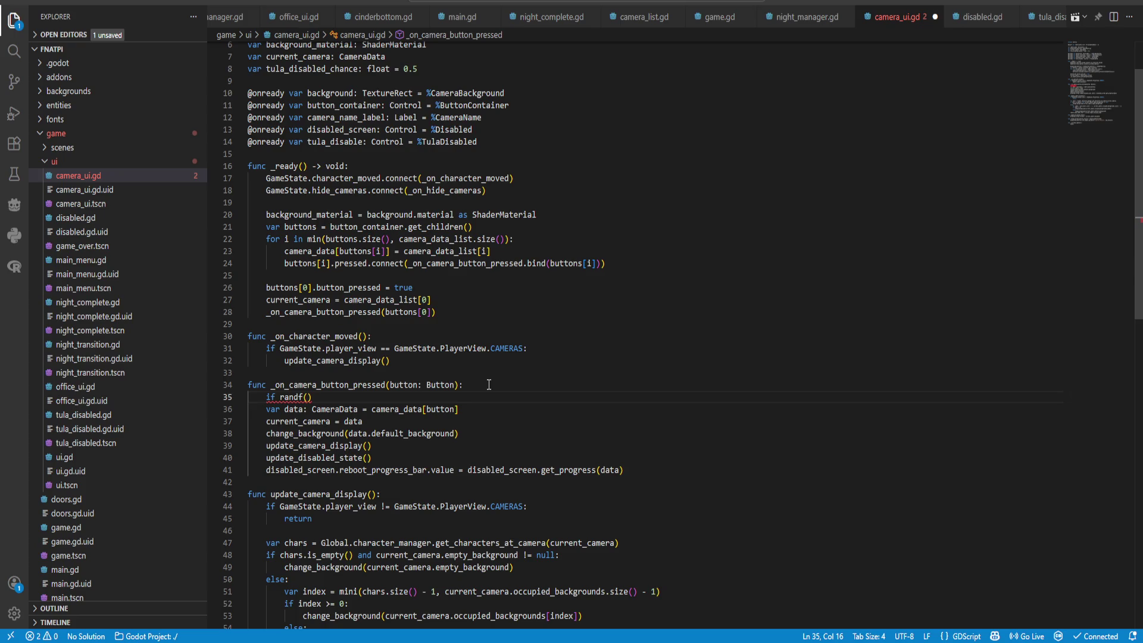
text(< )
text(tula_disable)
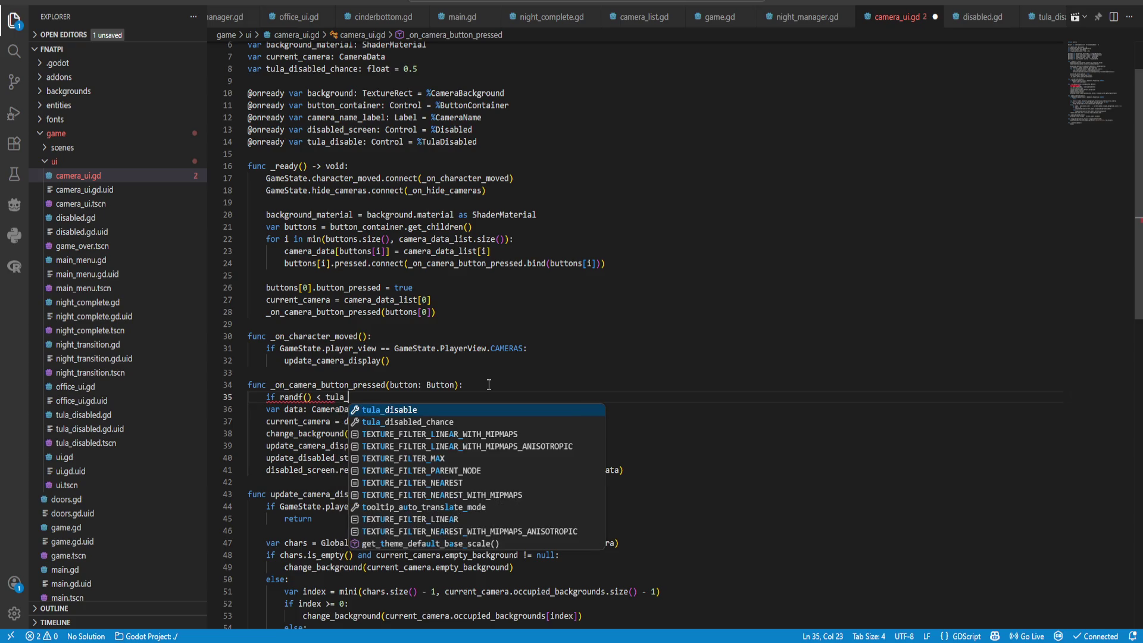
text(d_chance)
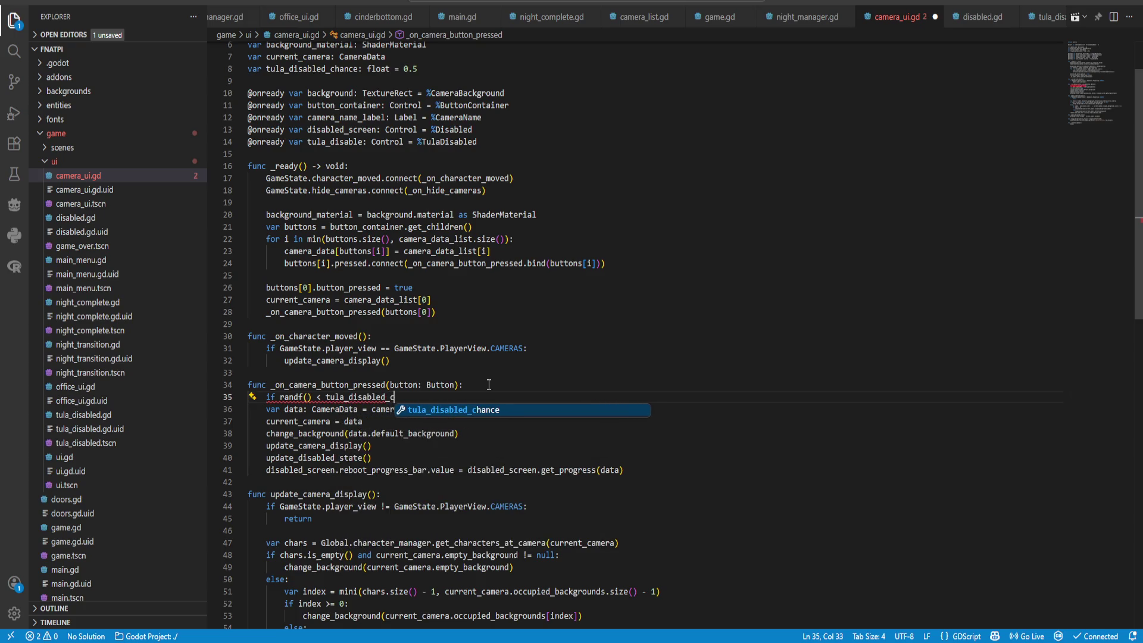
text(:)
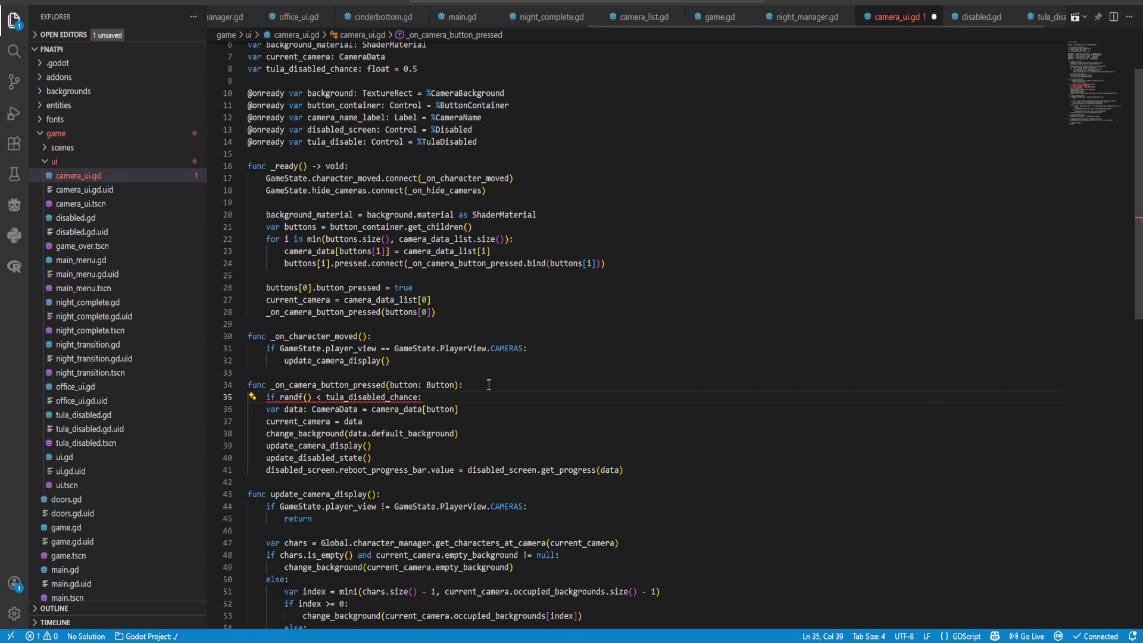
key(Return)
text(tl)
key(BackSpace)
text(ula_disable.)
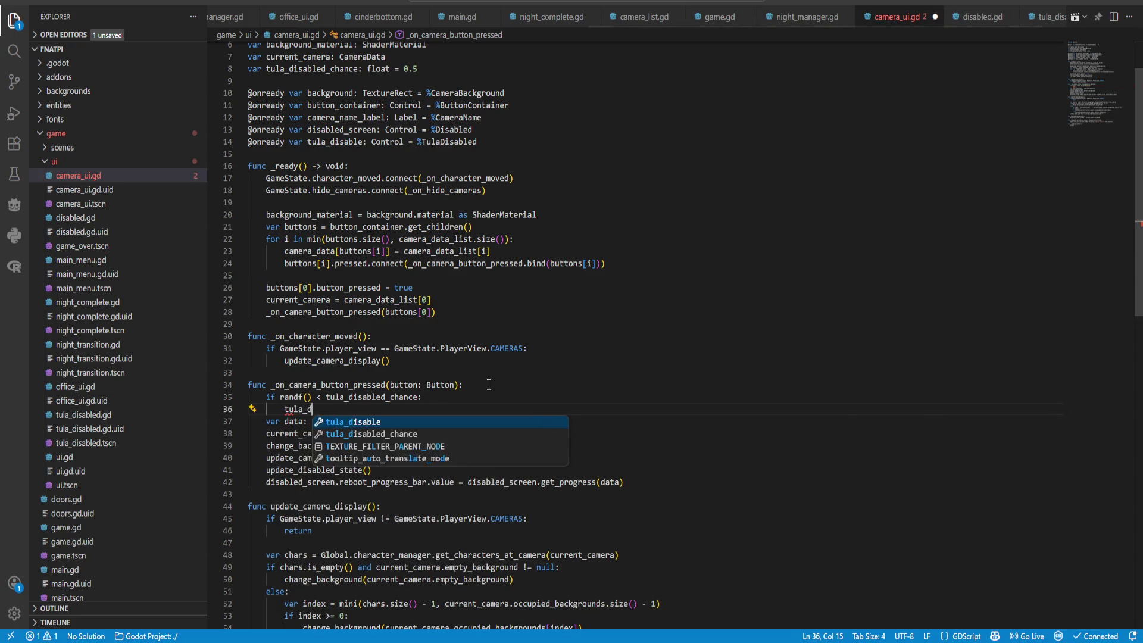
text(show()
key(Return)
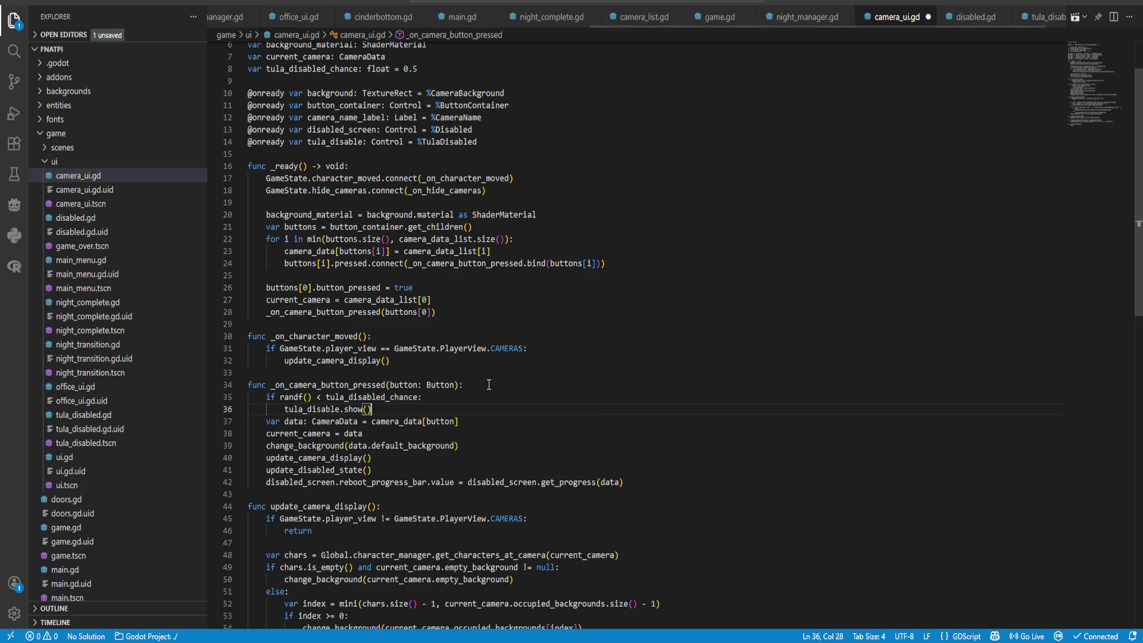
key(Return)
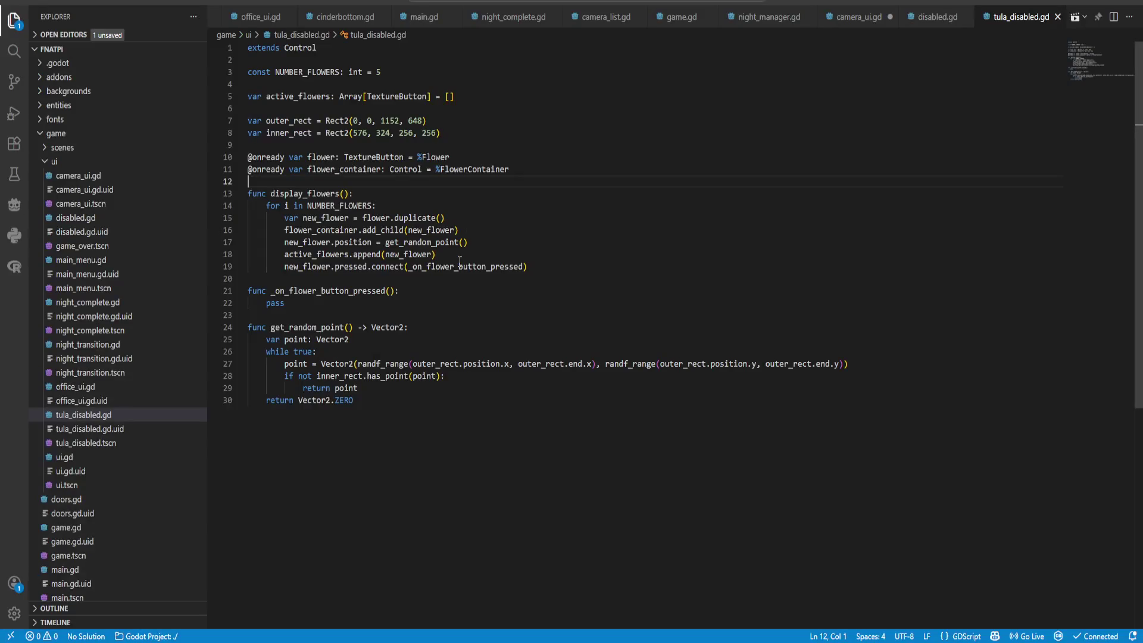
- Add a tula_disable.display_flowers() call inside the chance check and save
click(454, 300)
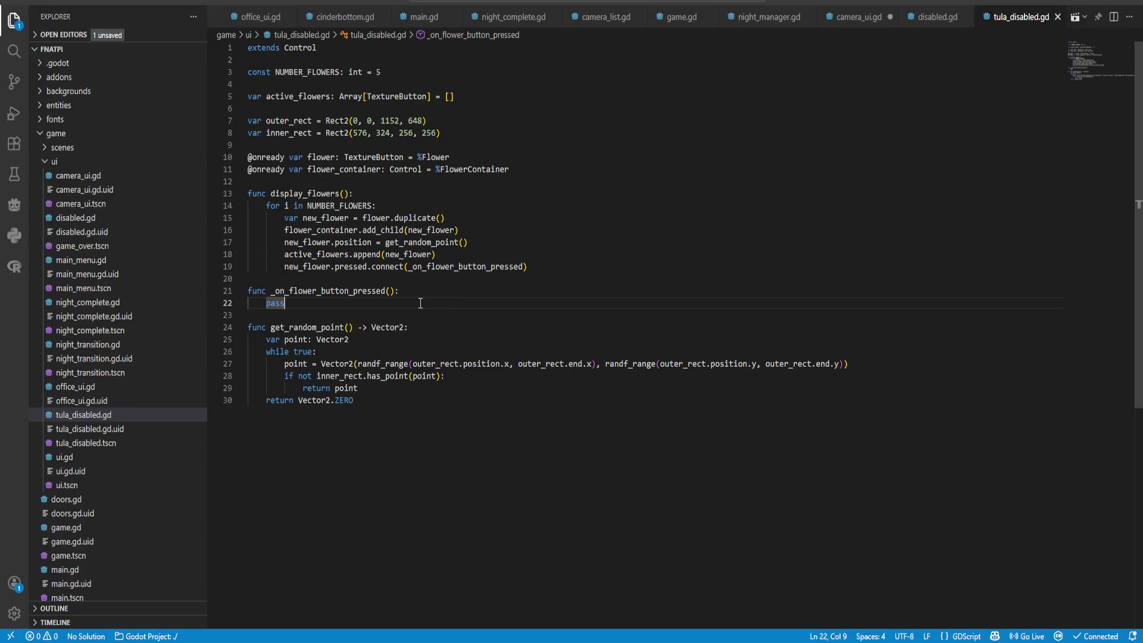
click(858, 17)
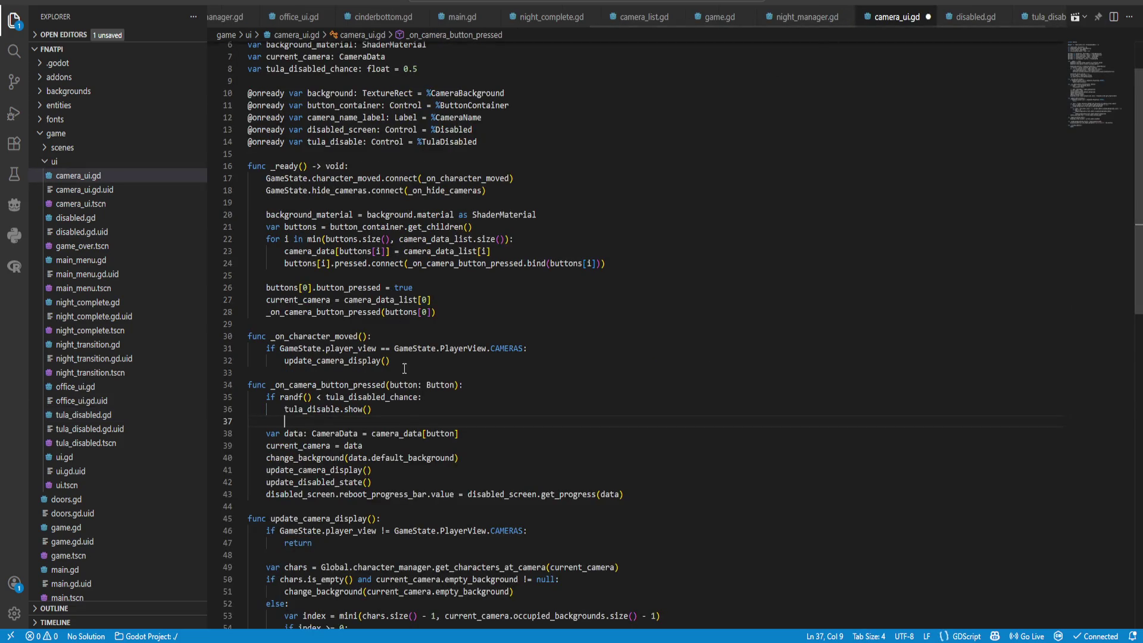
key(Tab)
key(Tab)
text(tula_dis)
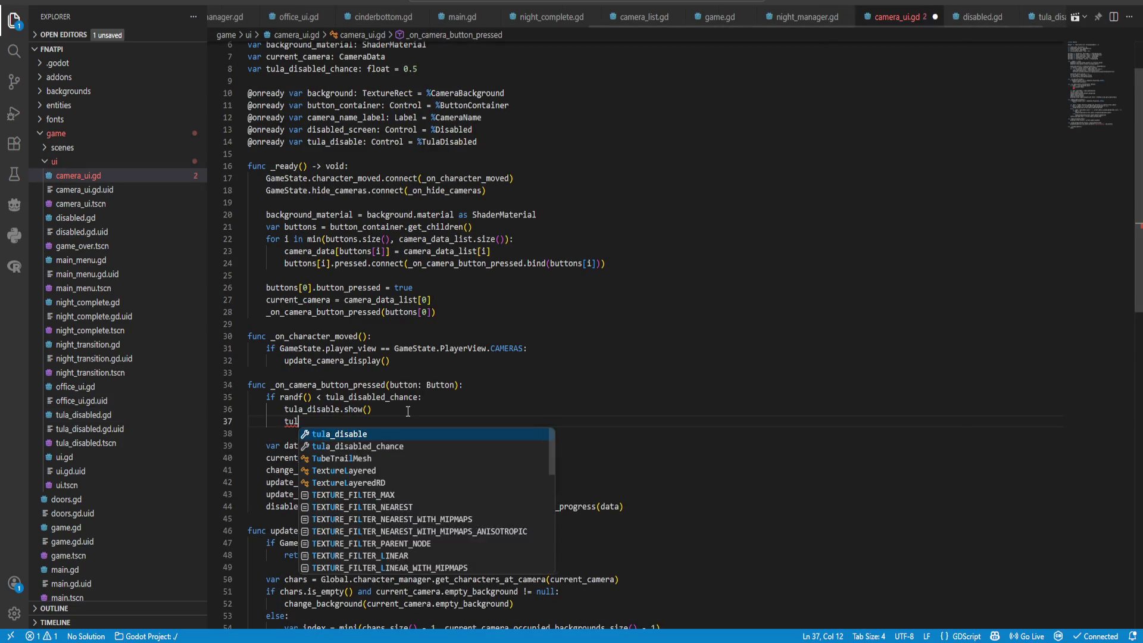
text(able.show)
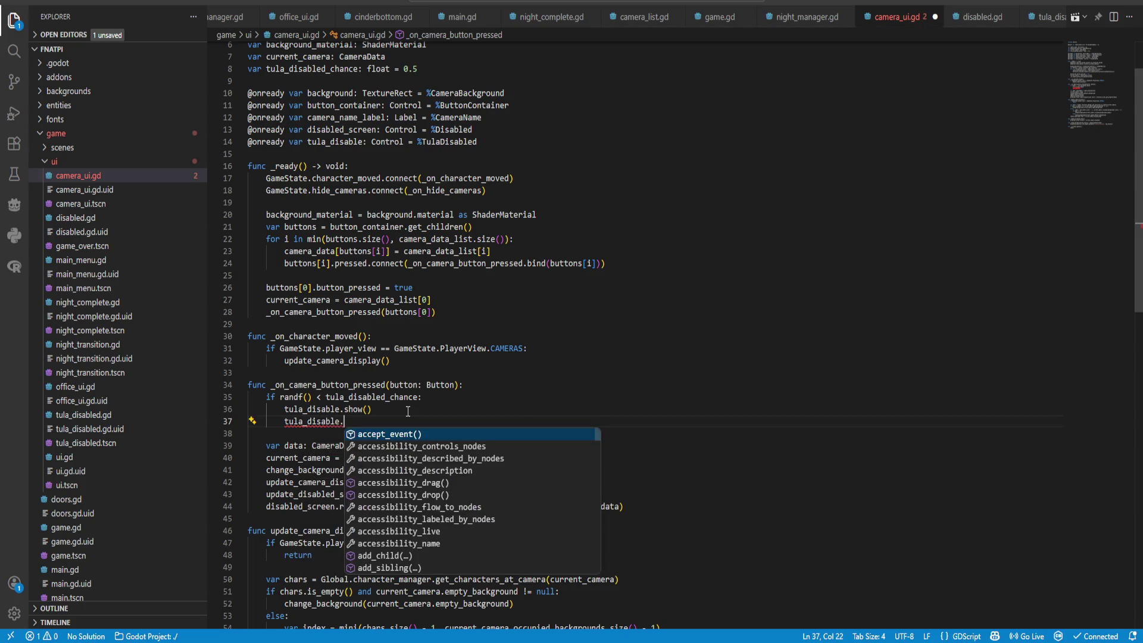
key(BackSpace)
key(BackSpace)
key(BackSpace)
text(display_)
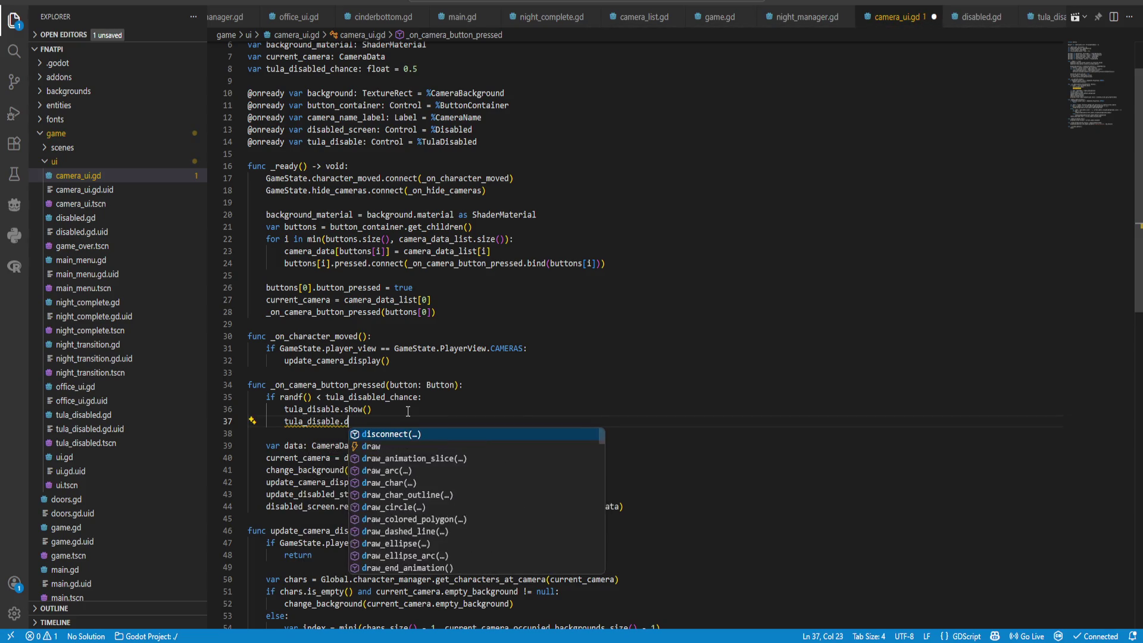
text(flowers())
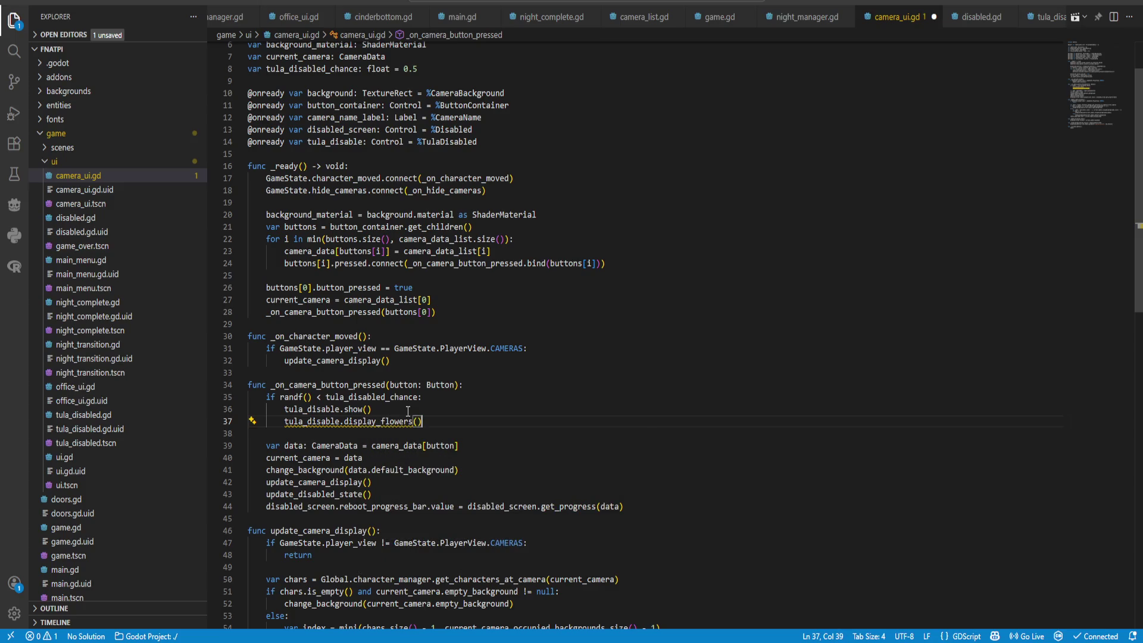
key(ctrl+s)
- Run the game project from the Godot editor
click(591, 263)
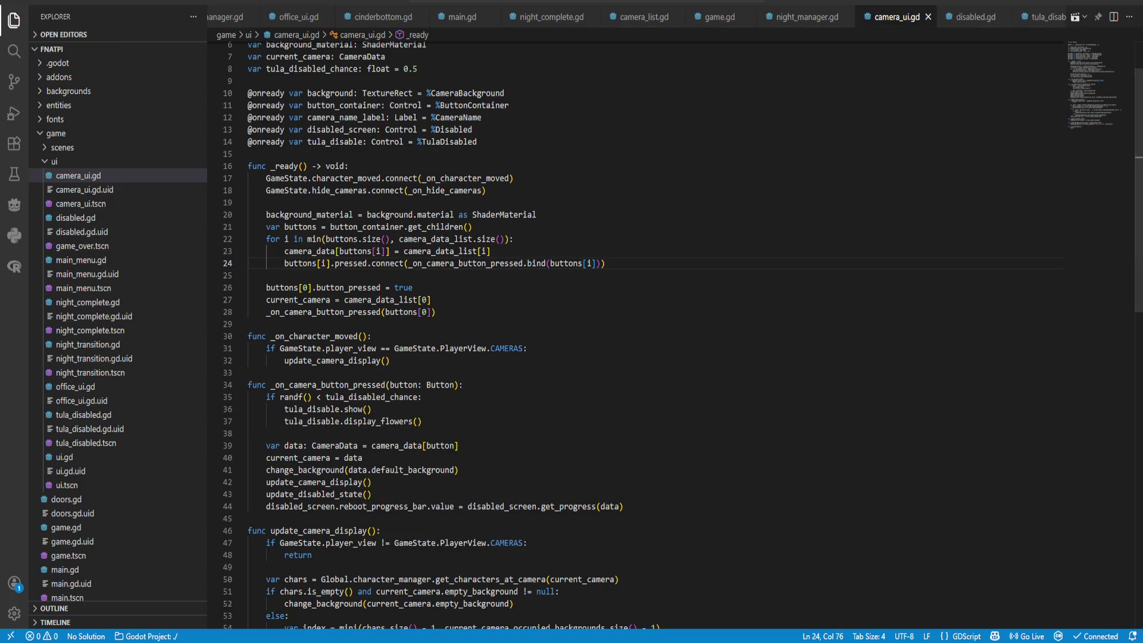
key(alt+Tab)
click(956, 13)
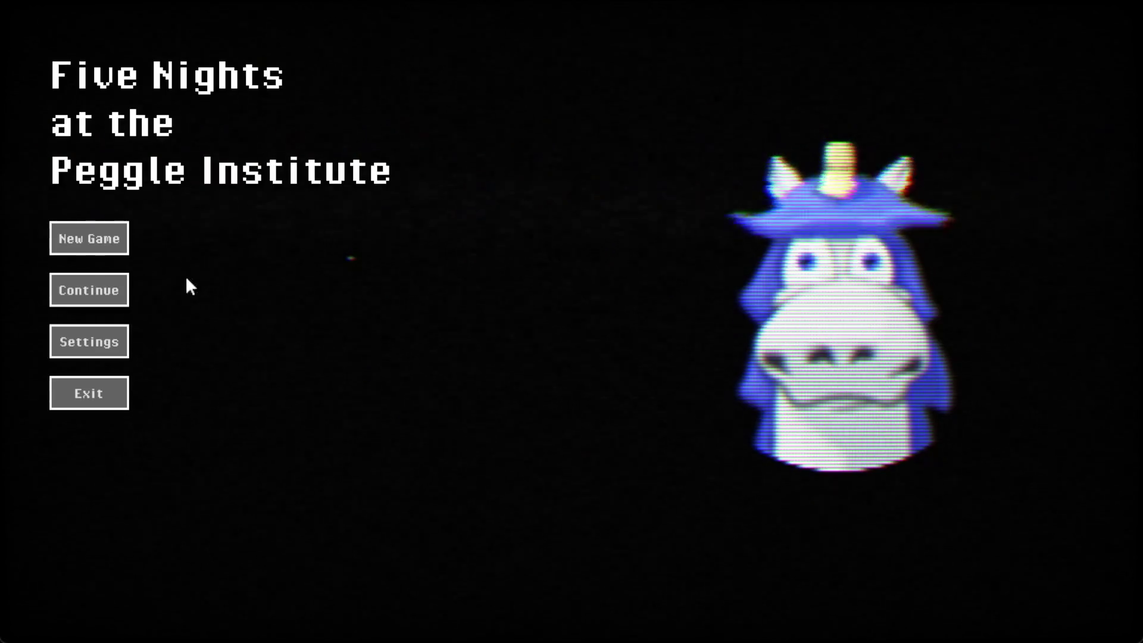
- Relaunch the game, start a New Game to see flowers around the sunflower, then close it
key(alt+F4)
click(702, 31)
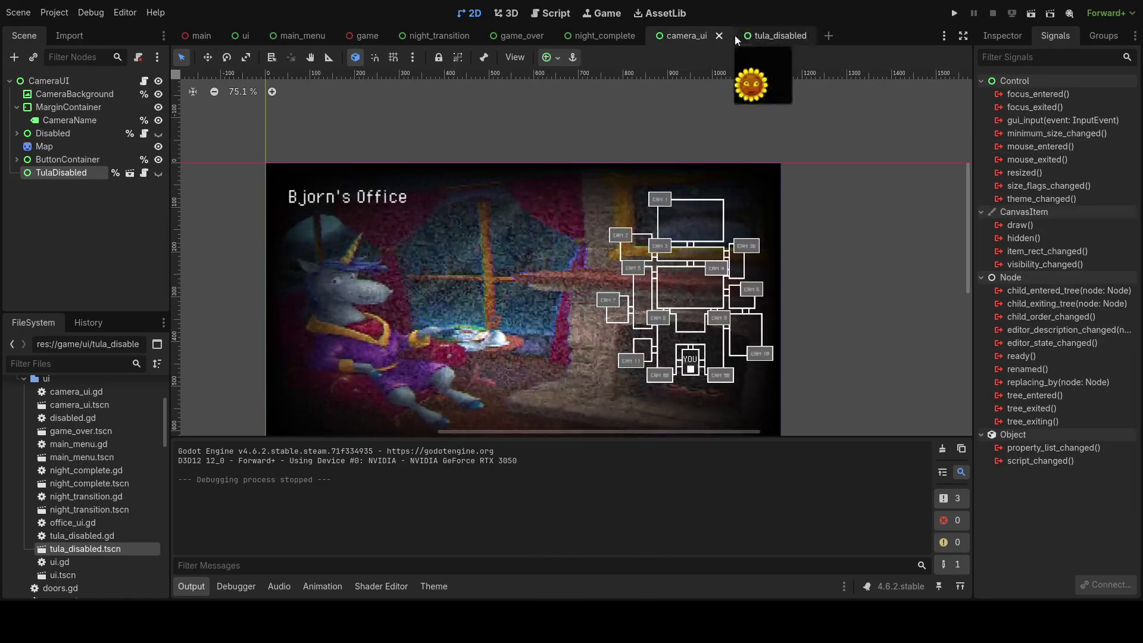
click(734, 35)
click(954, 13)
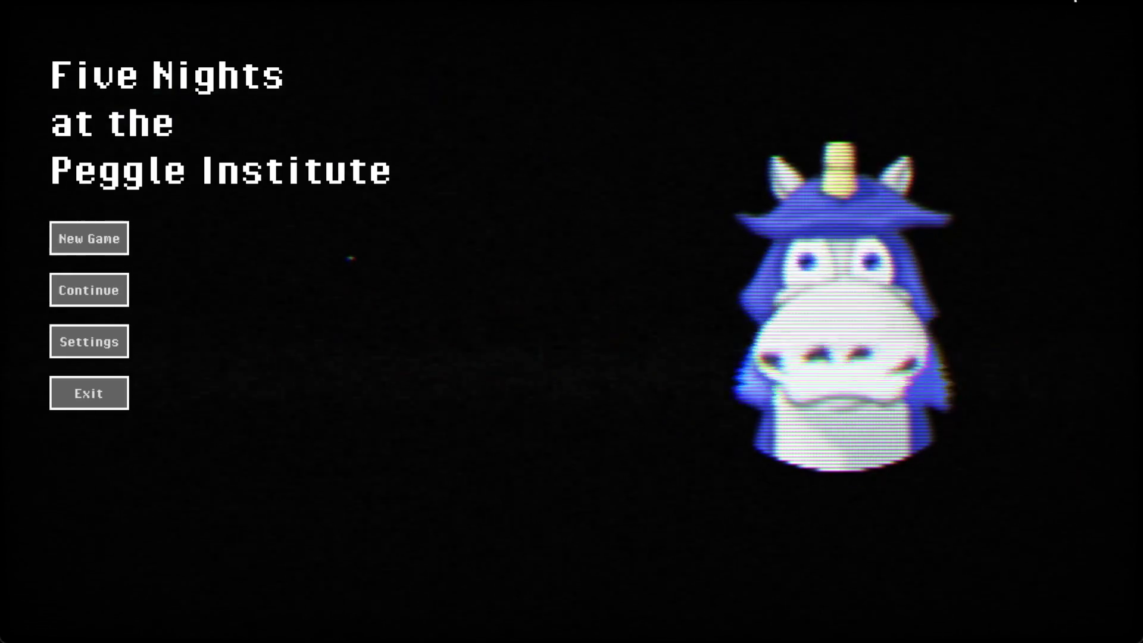
click(139, 241)
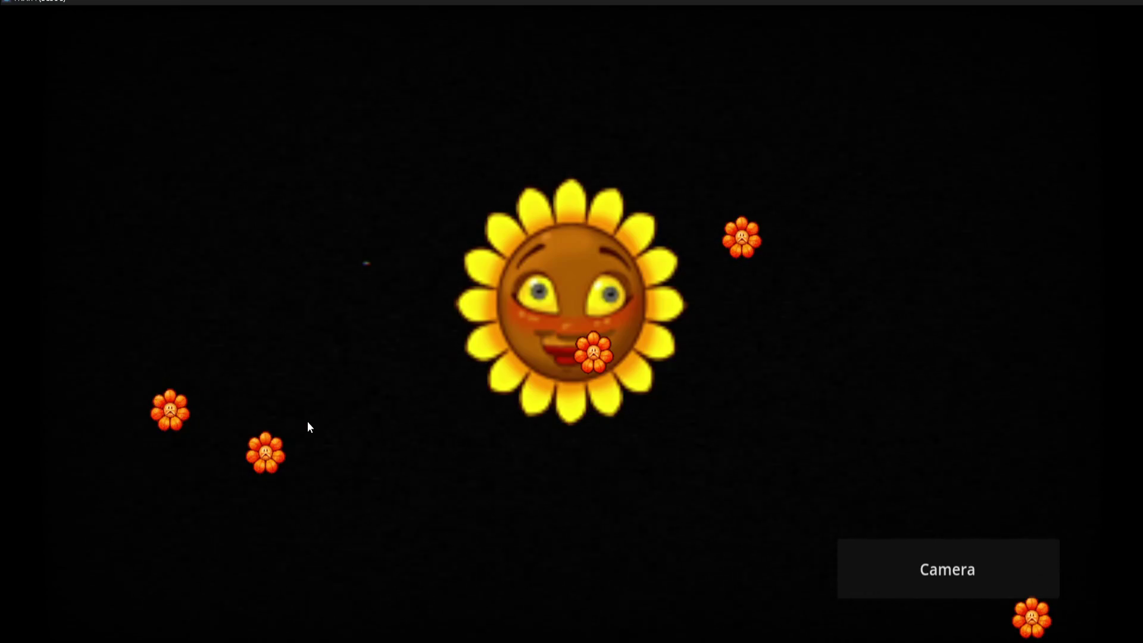
key(F8)
key(alt+Tab)
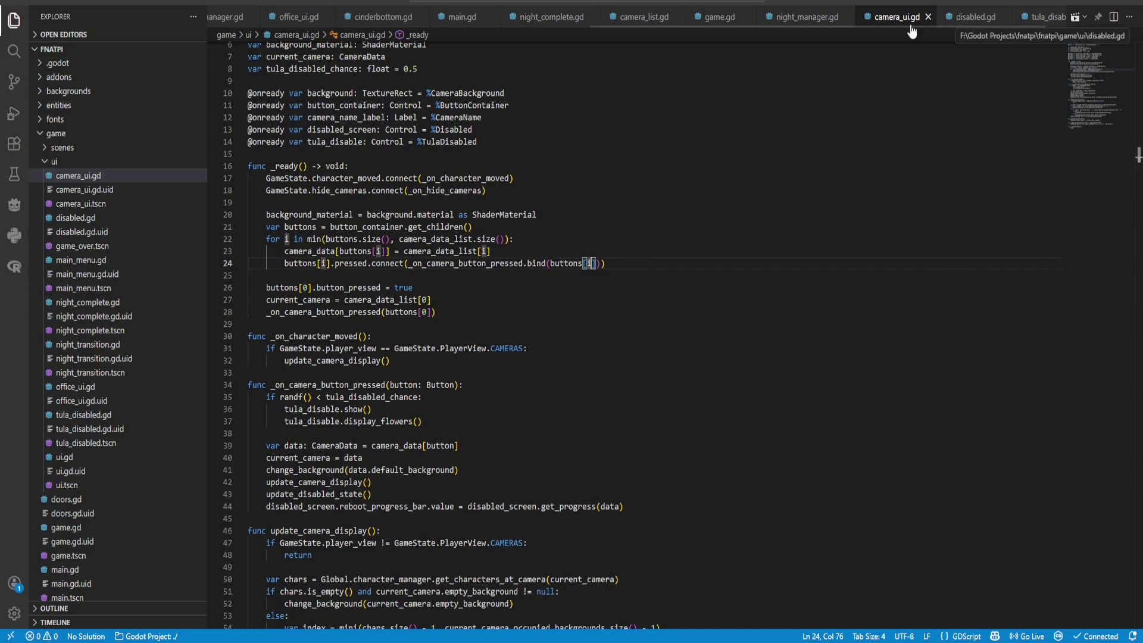
- Try hide() in tula_disabled.gd's flower handler, then revert it to pass and save
click(1046, 17)
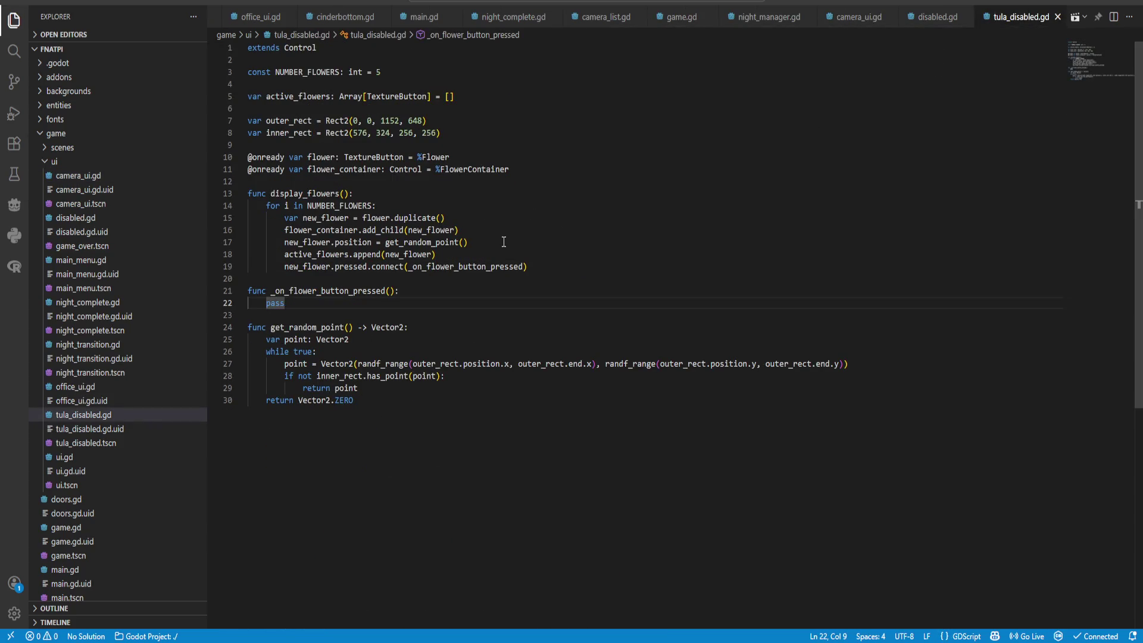
text(hide())
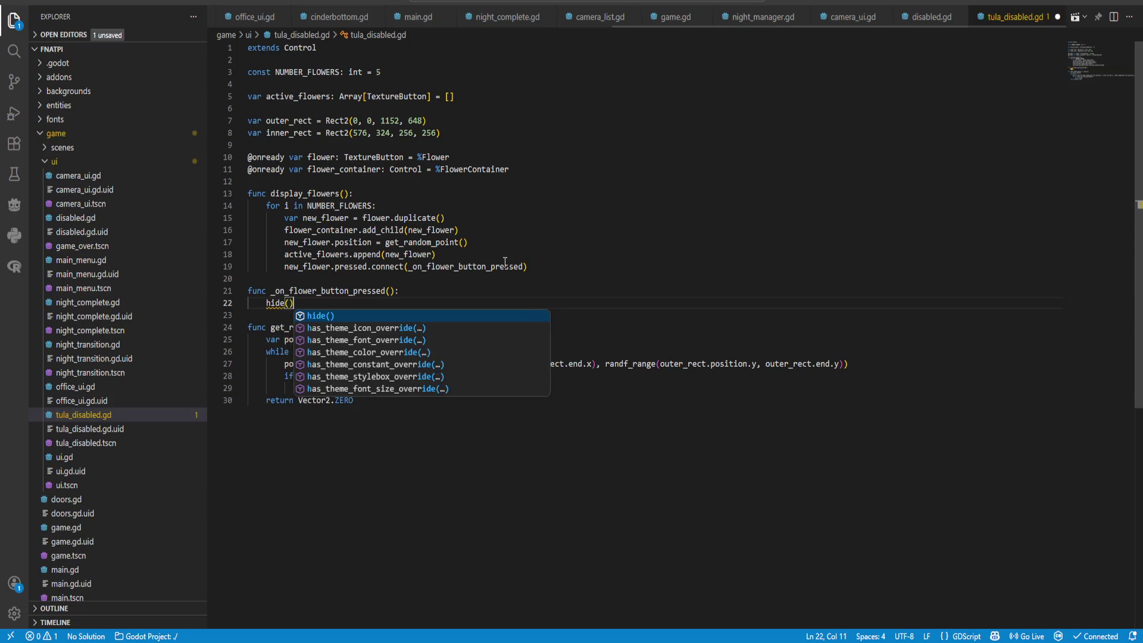
key(Escape)
key(ctrl+s)
key(Home)
key(End)
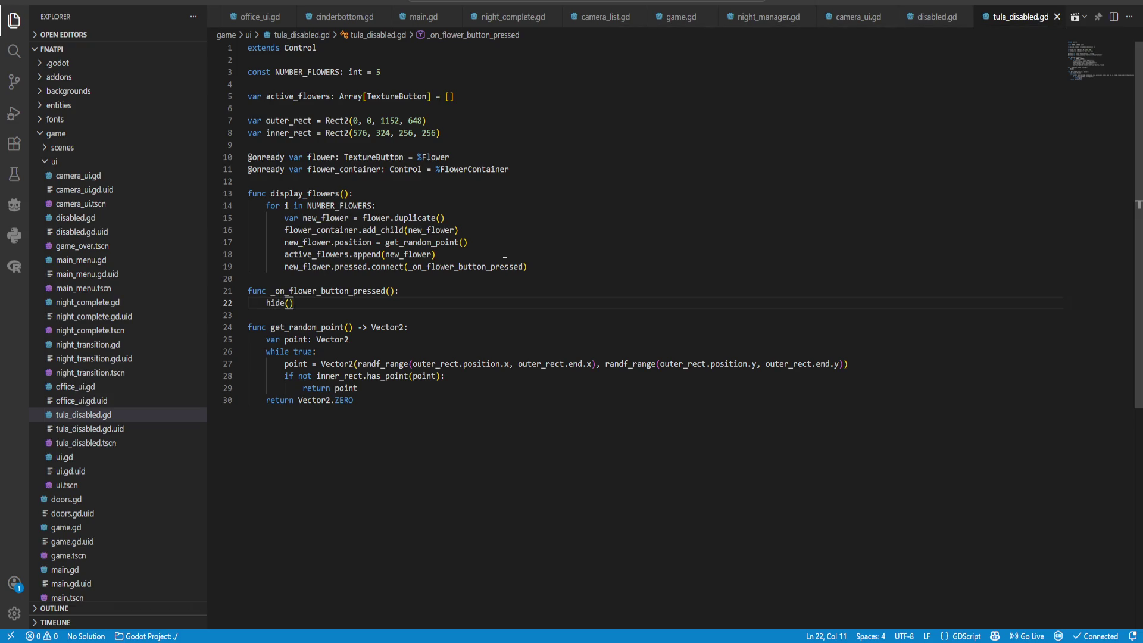
key(BackSpace)
key(BackSpace)
key(BackSpace)
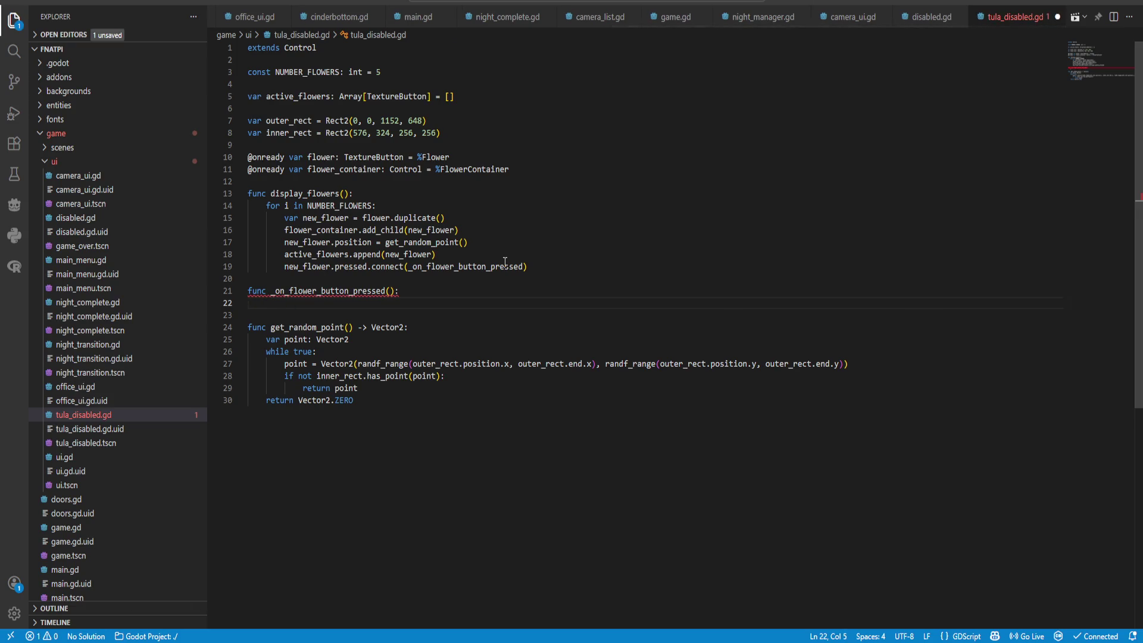
text(pass)
key(Escape)
key(ctrl+s)
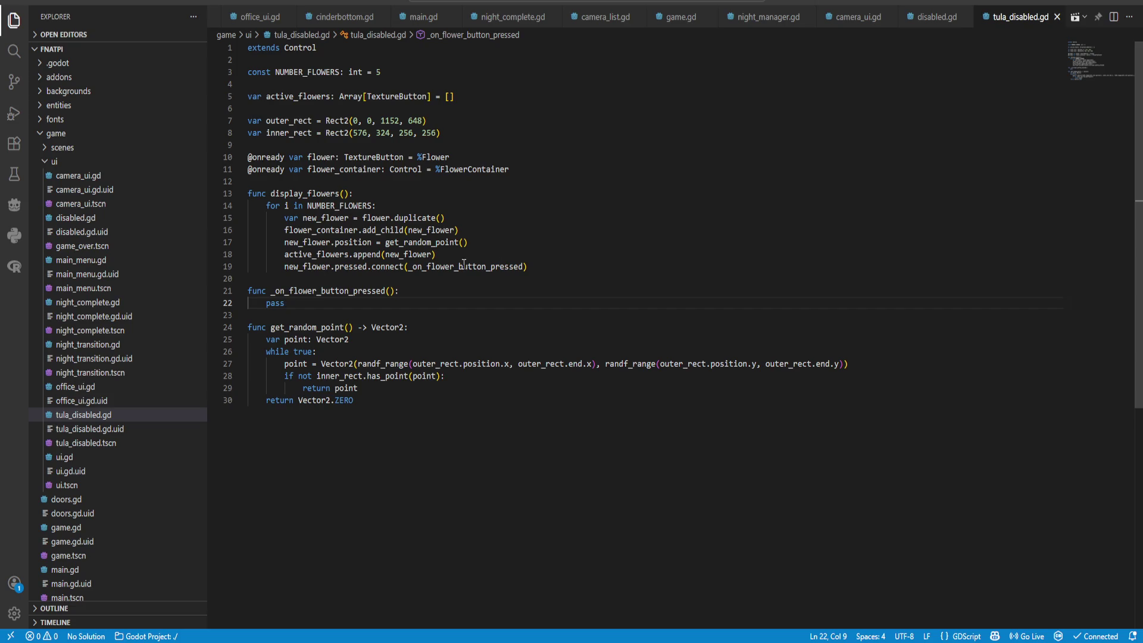
key(alt+Tab)
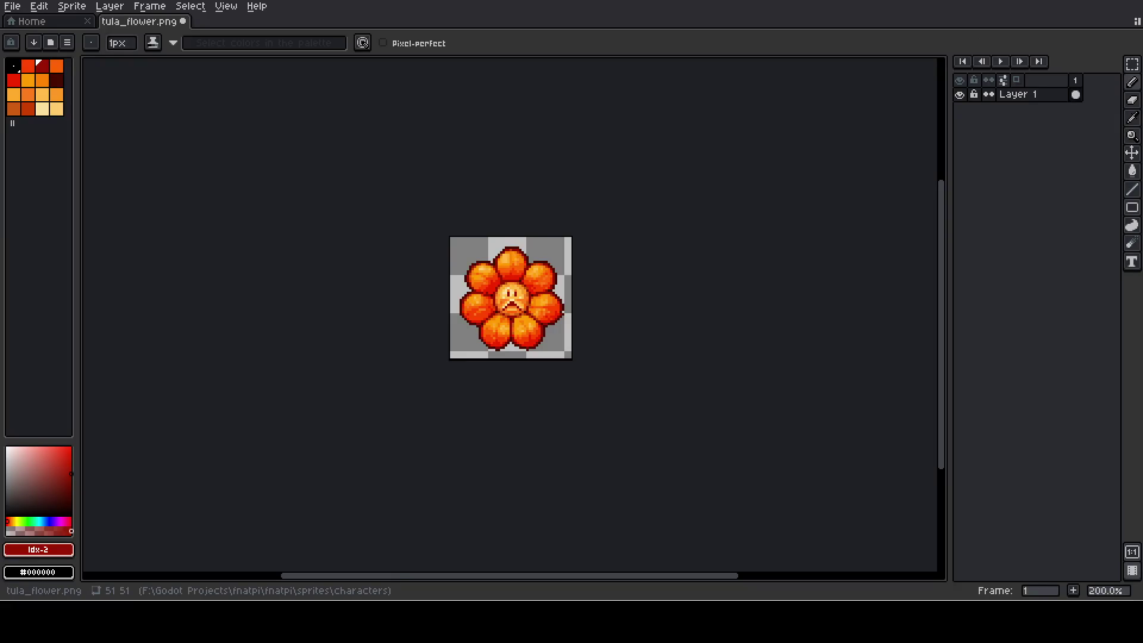
- Quit Aseprite, answering the tula_flower.png unsaved-changes warning
key(alt+F4)
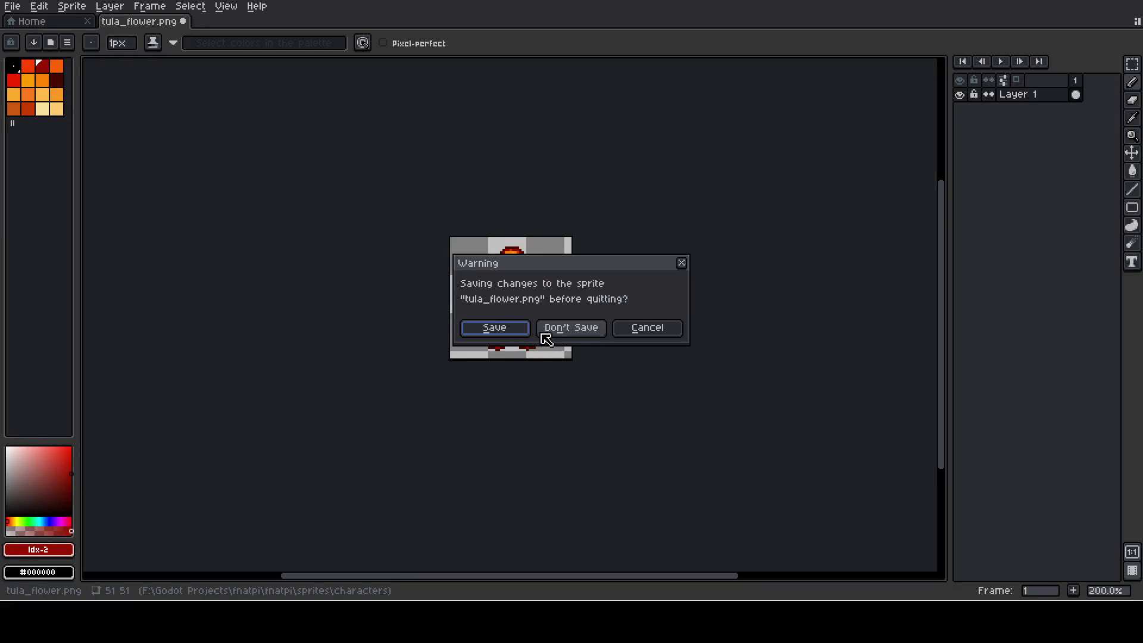
click(517, 331)
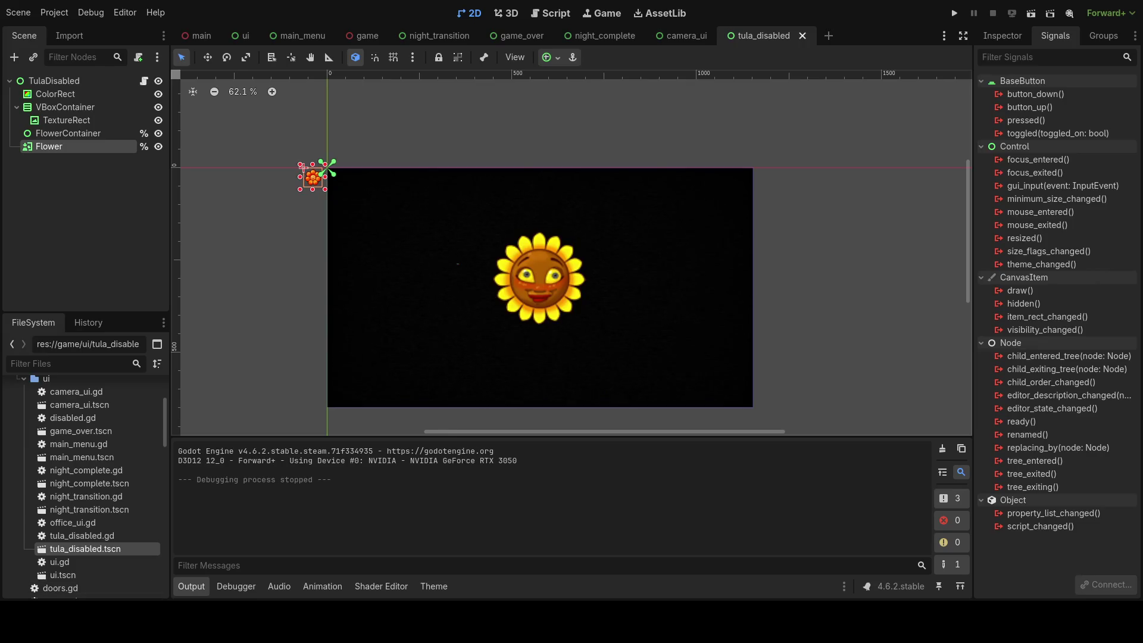
- Pan and zoom the tula_disabled viewport, select the Flower node, then return to VS Code
drag(880, 300, 864, 315)
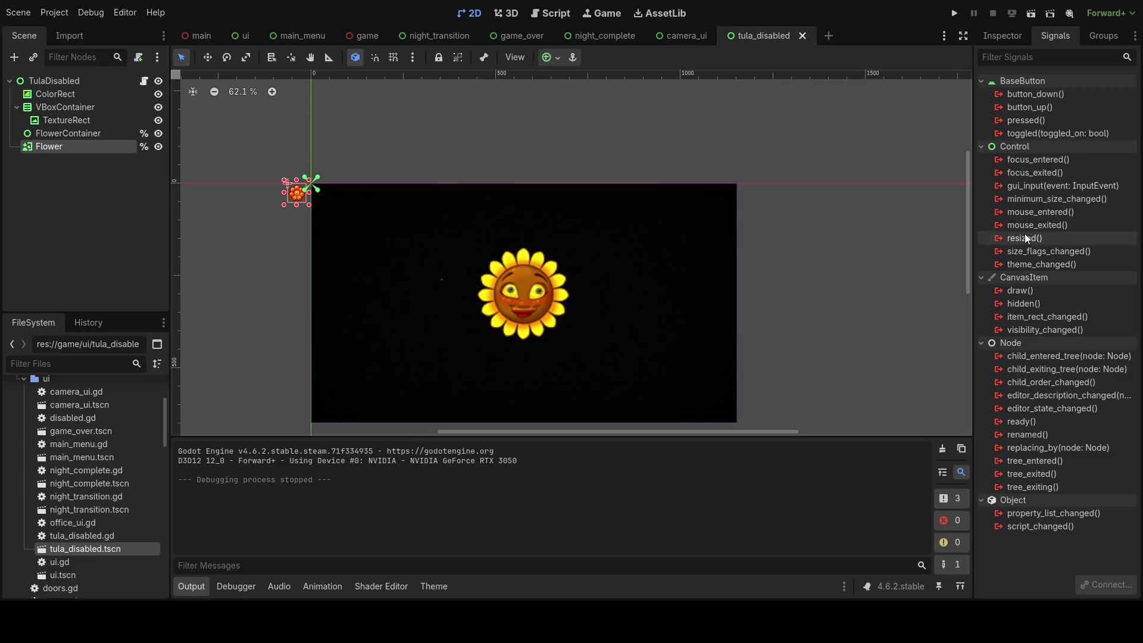
click(802, 207)
scroll(798, 215, down, 3)
scroll(791, 224, up, 2)
scroll(790, 230, up, 1)
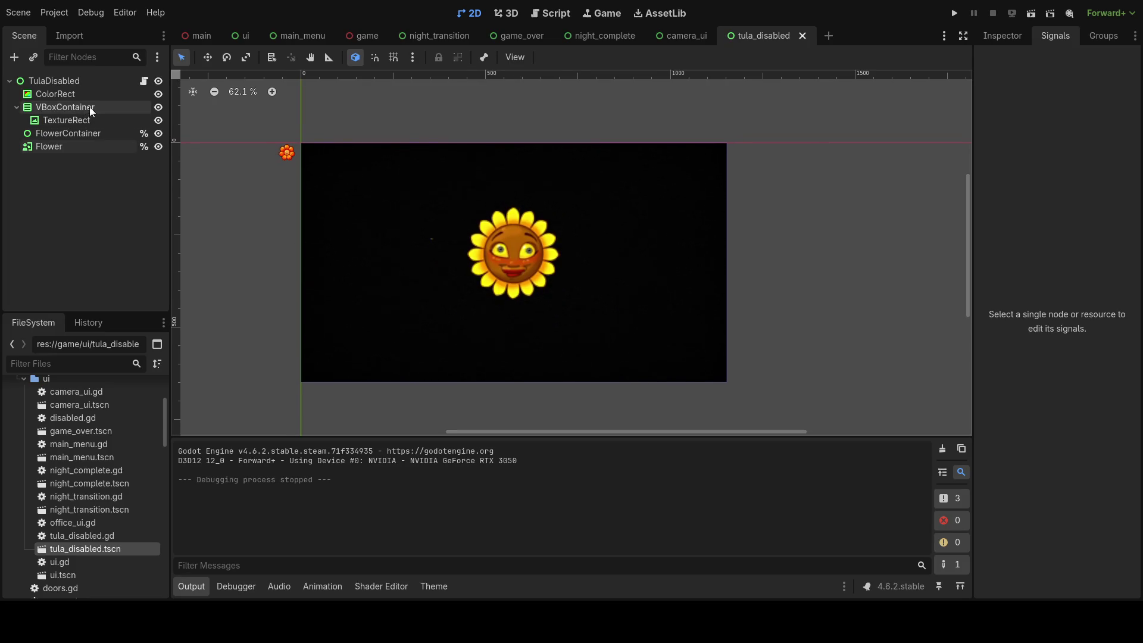
click(49, 146)
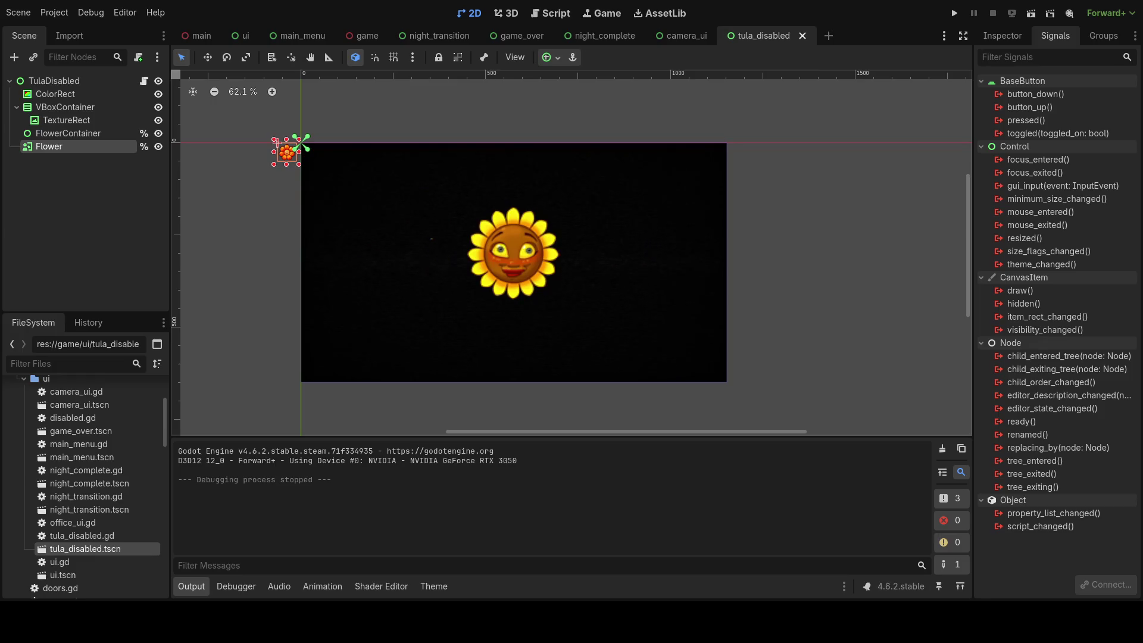
key(alt+Tab)
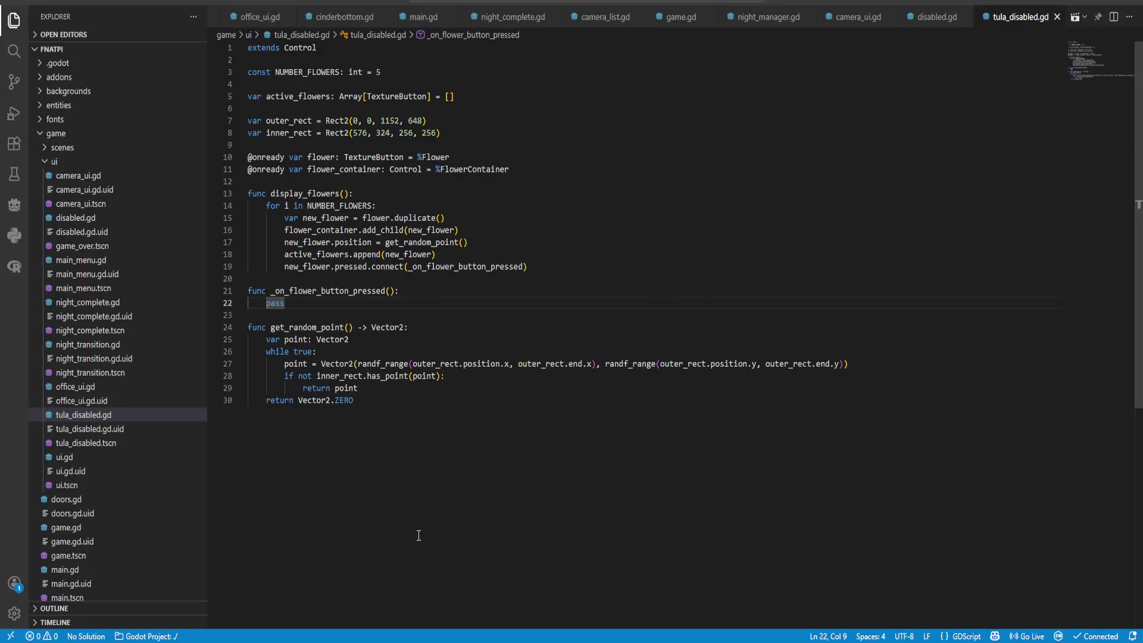
- Bind new_flower to each flower's pressed connection and add a flower_button: TextureButton parameter
scroll(1117, 535, down, 5)
scroll(1099, 485, up, 5)
mouse_move(761, 368)
click(540, 269)
click(540, 270)
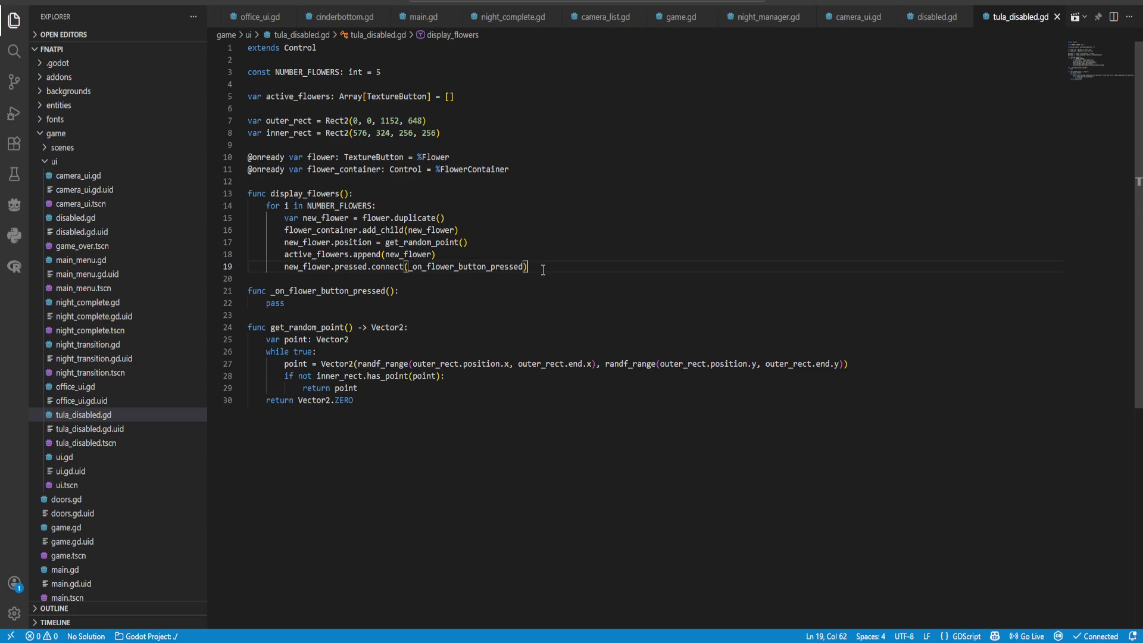
text(.bind(new_fl)
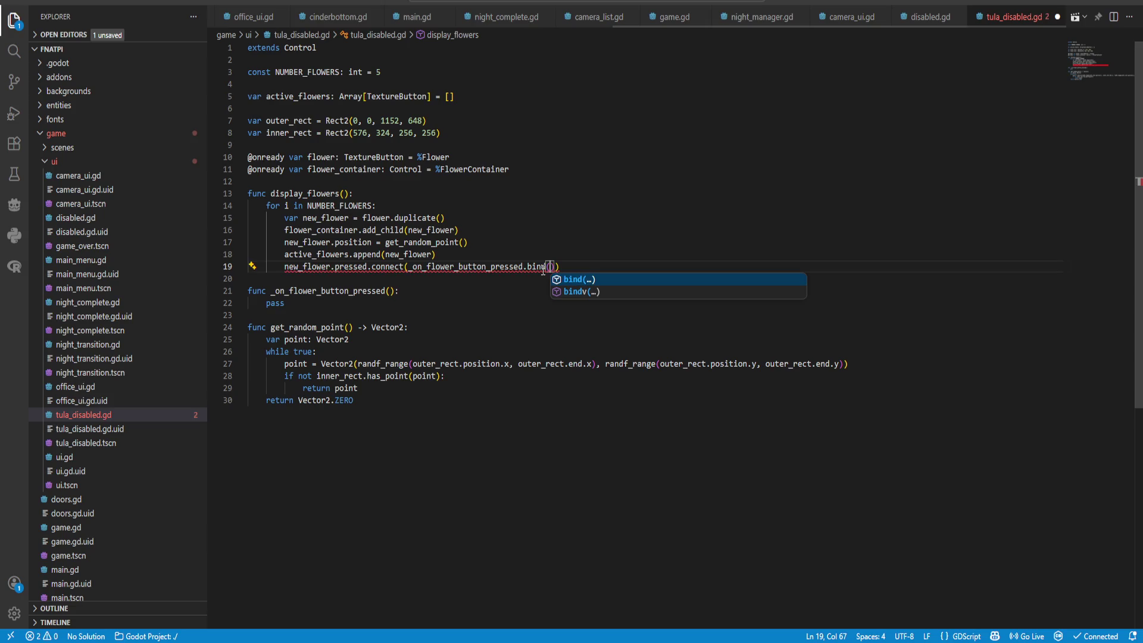
key(Tab)
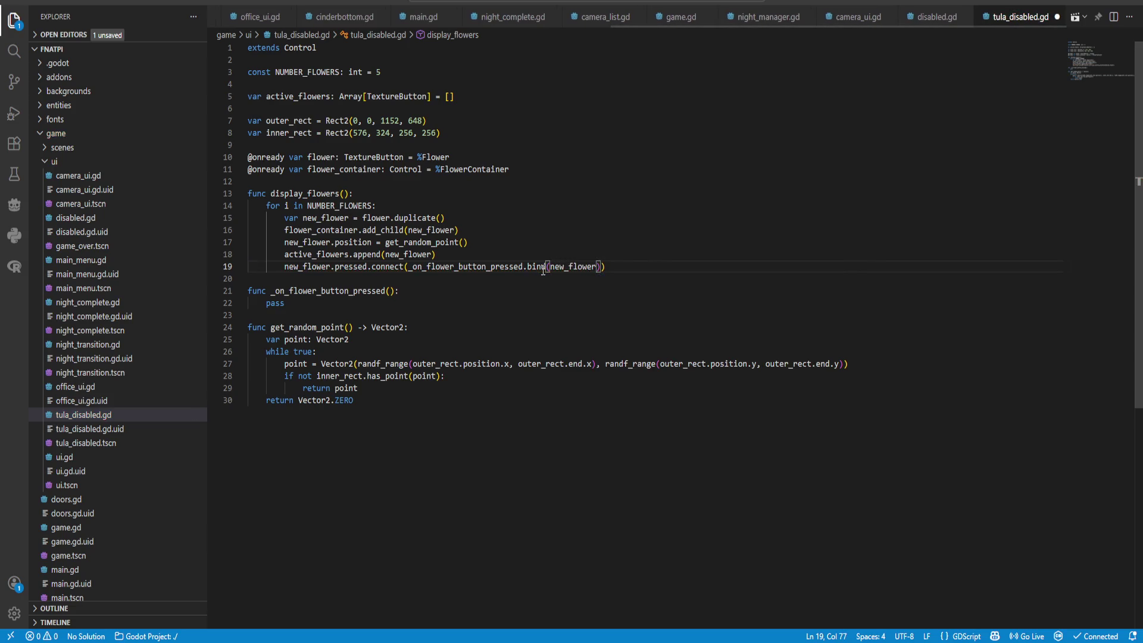
click(390, 290)
key(ctrl+s)
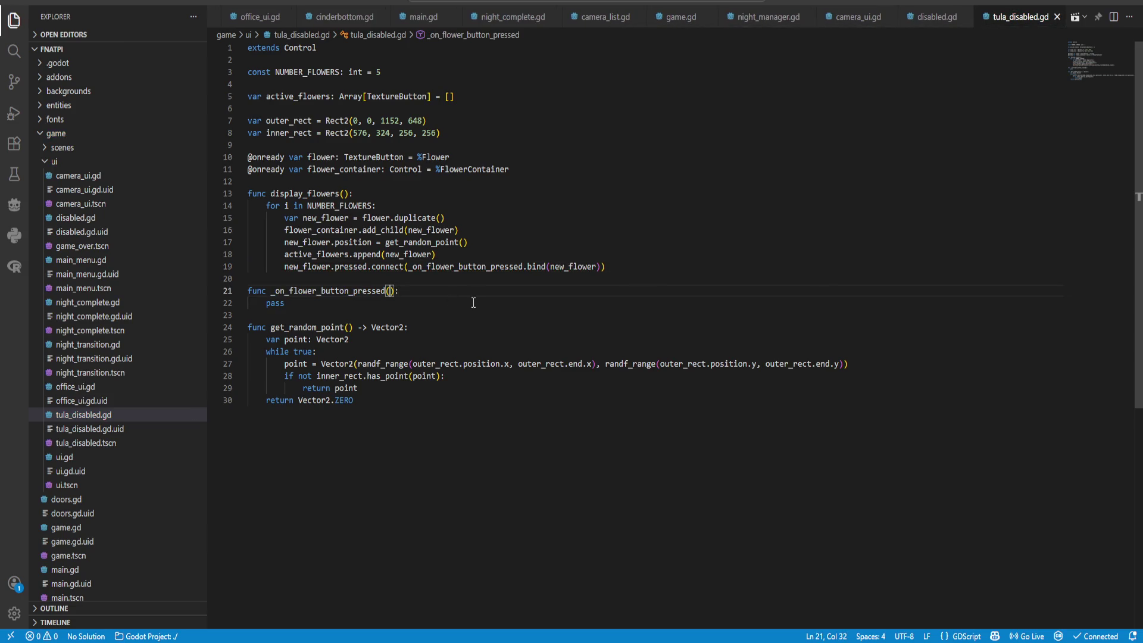
text(flower_button: T)
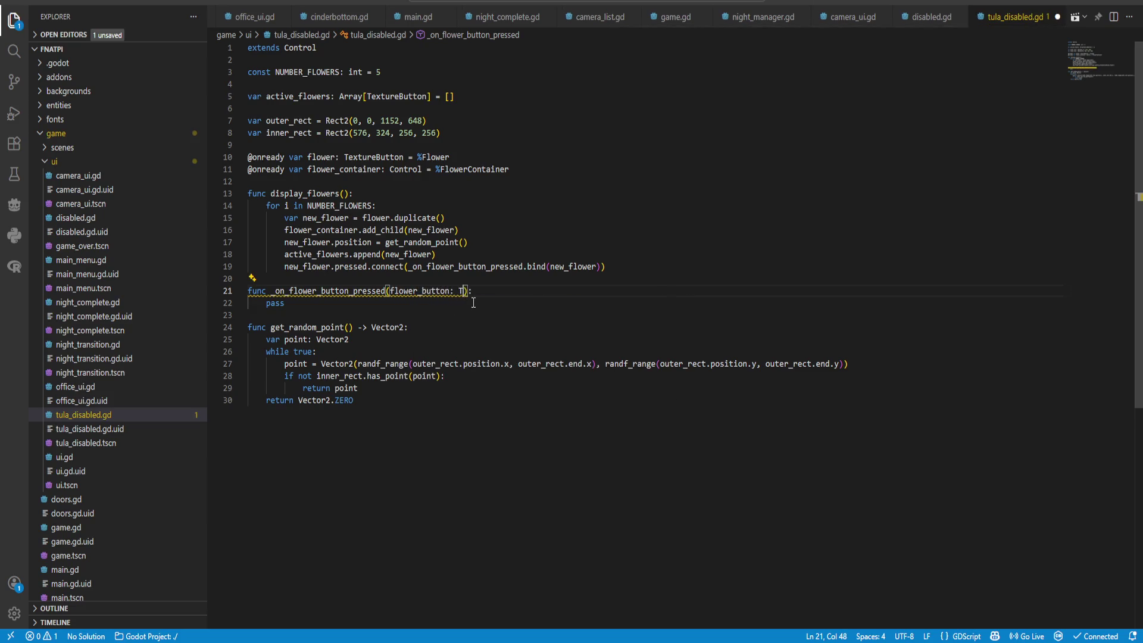
text(extureBut)
key(Tab)
- Replace pass with 'flower_button.visible = false' and 'active_flowers.erase(flower_button)'
key(Down)
key(shift+Home)
key(BackSpace)
text(flower_button.visible = false)
key(Return)
text(active_flowers.e)
key(Return)
text(flower_ub)
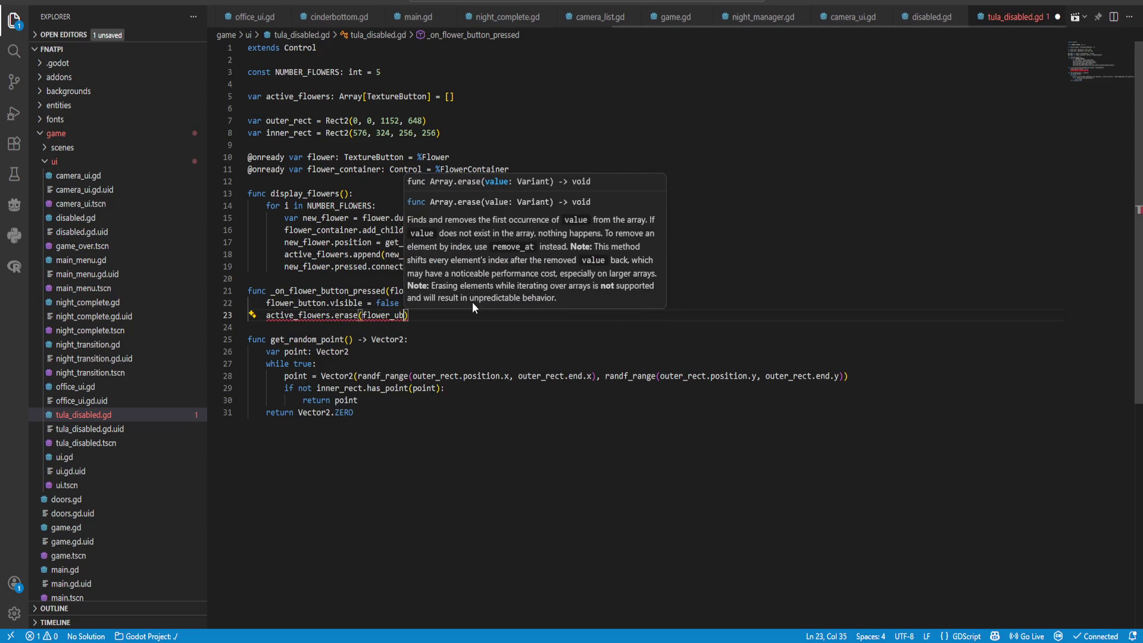
key(Return)
- Add 'if active_flowers.is_empty(): hide()' to the handler and save
key(End)
key(Return)
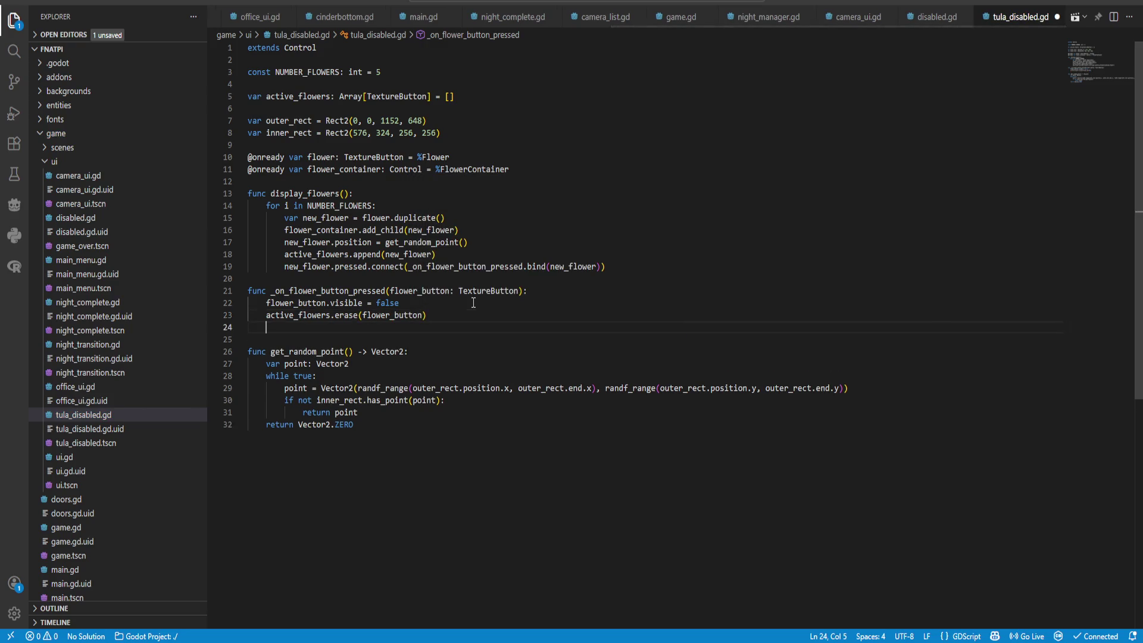
text(if active_flowers.is_)
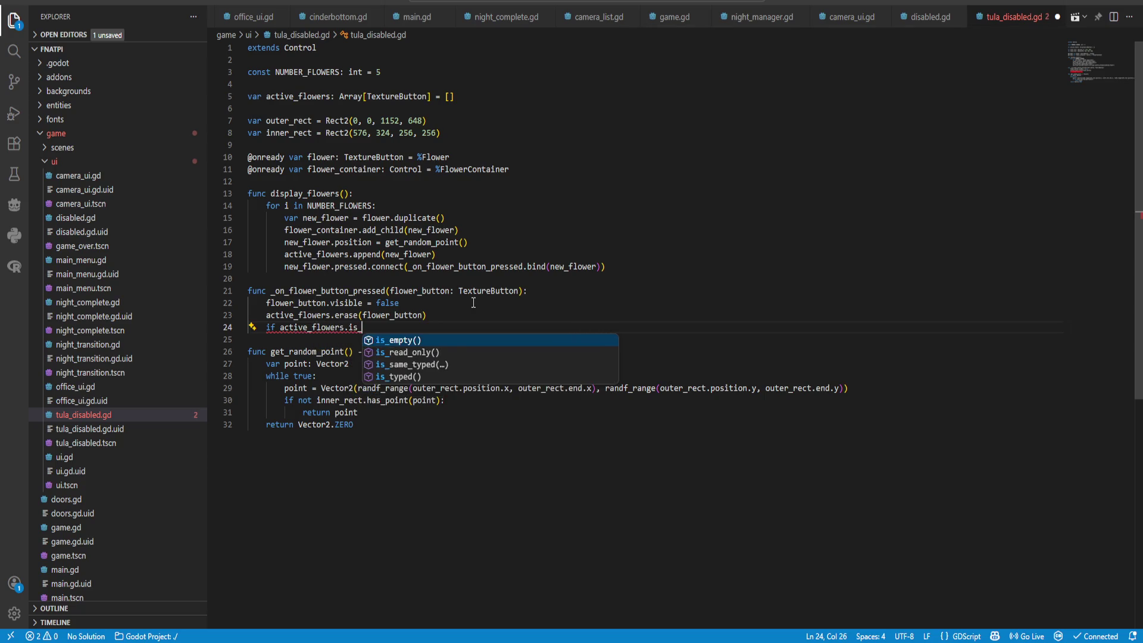
key(Return)
text(:)
key(Return)
text(hide)
key(Return)
text())
key(ctrl+s)
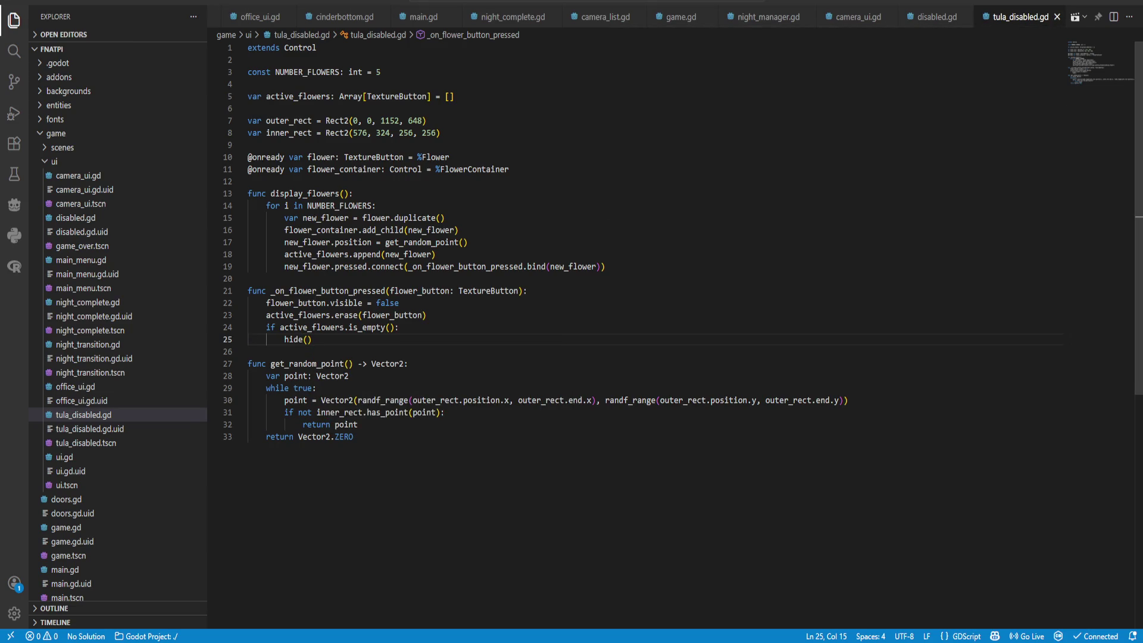
- Review the append call and the flower handler's signature in tula_disabled.gd
click(435, 255)
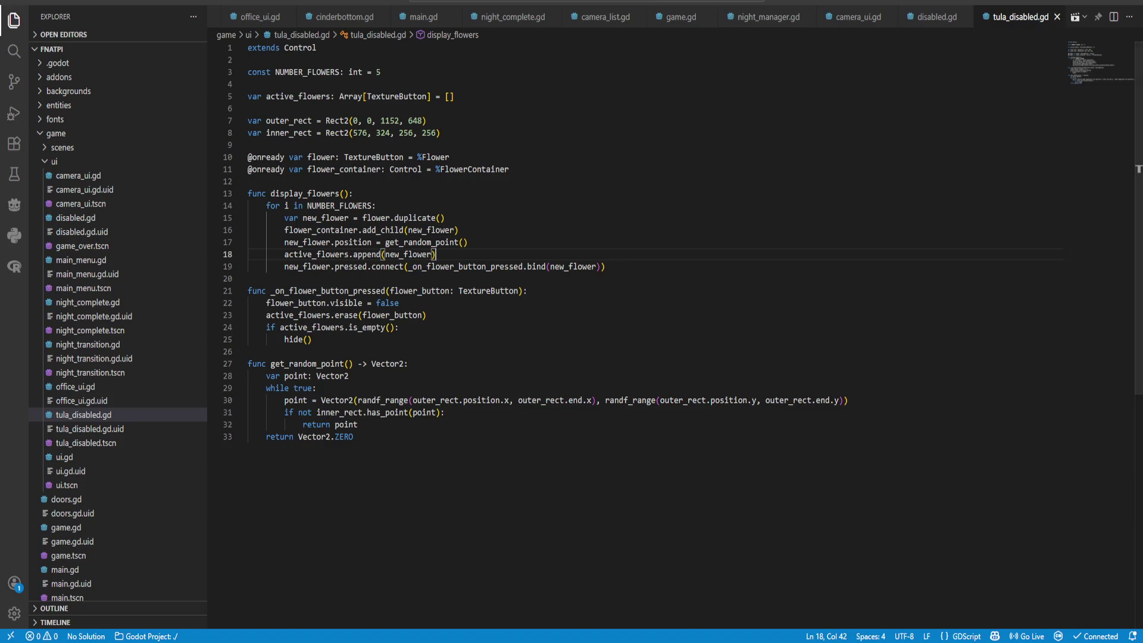
click(581, 337)
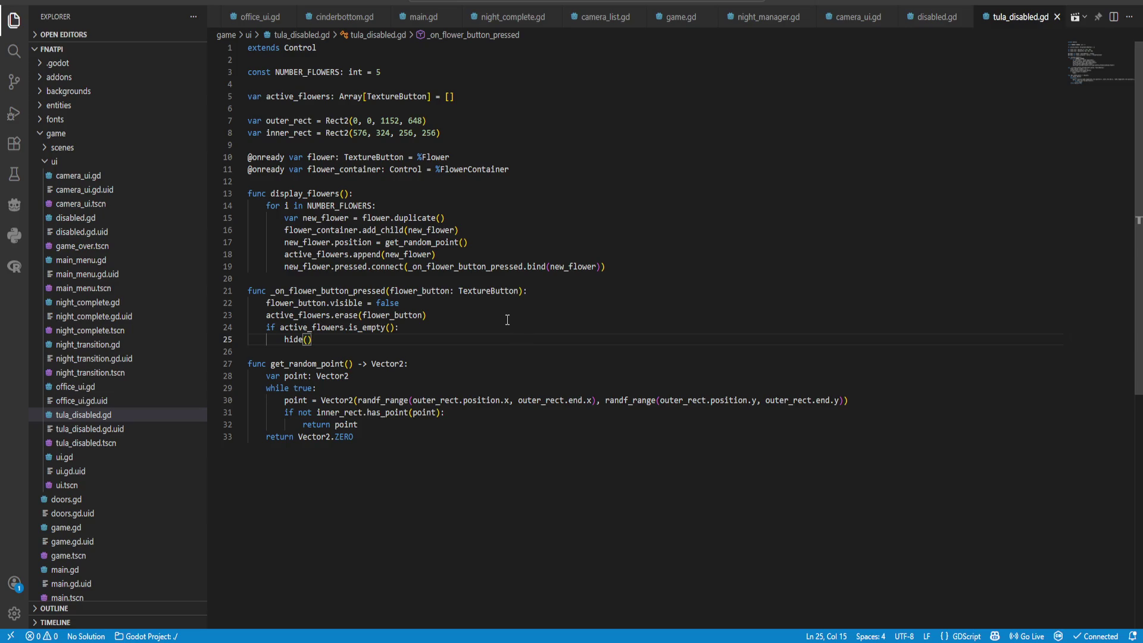
click(561, 287)
- Make display_flowers begin with GameState.are_cameras_disabled = true and save the script
click(435, 194)
key(Return)
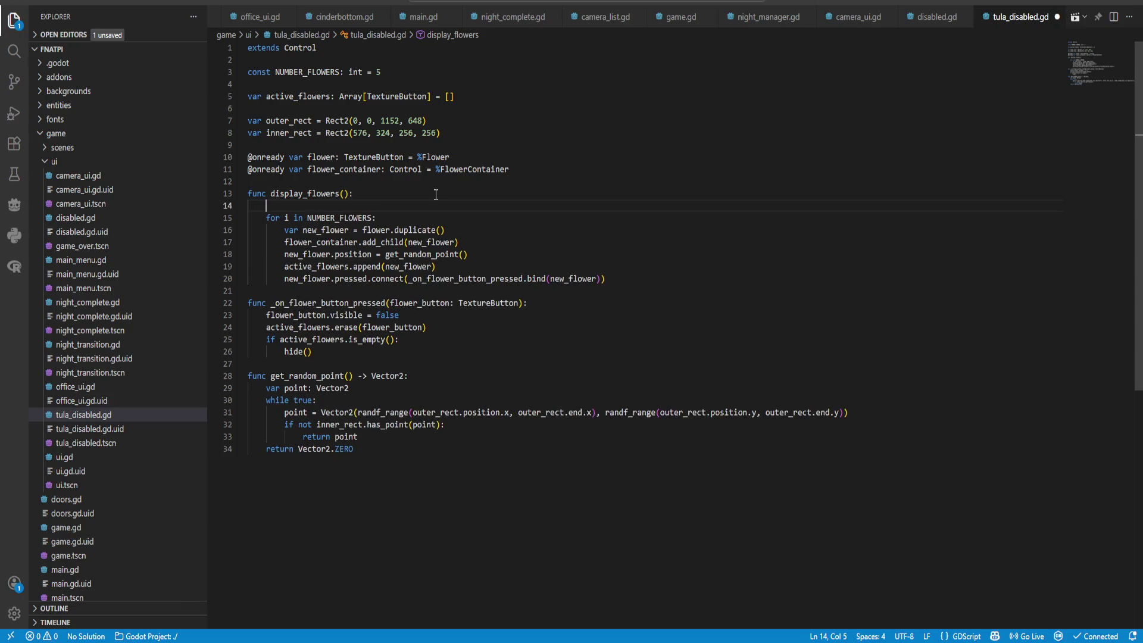
text(GameStat)
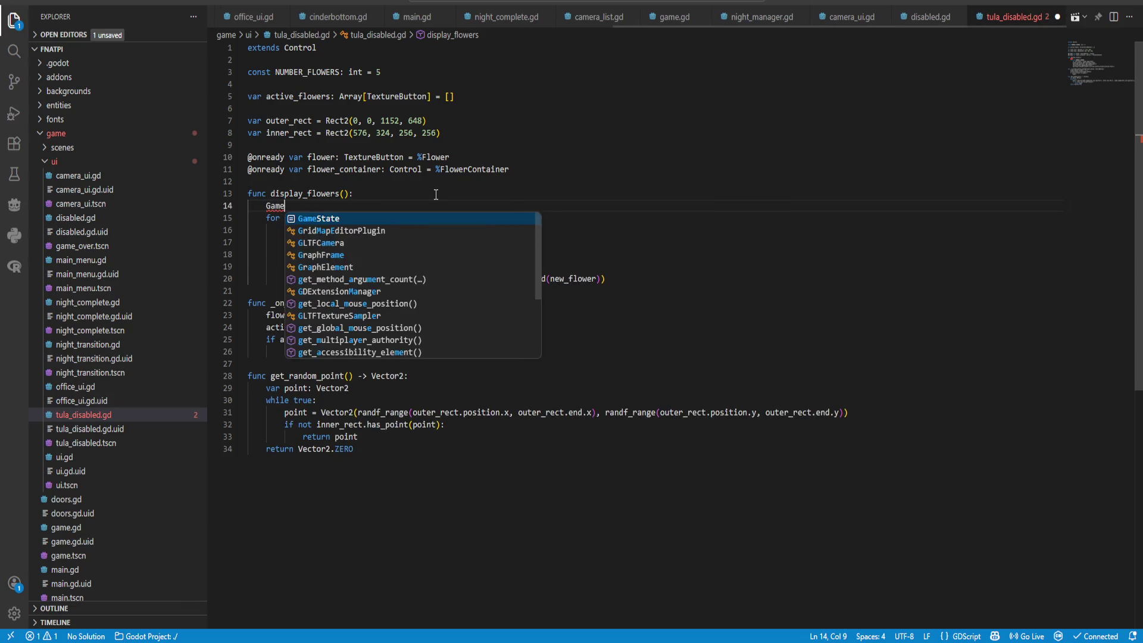
text(e)
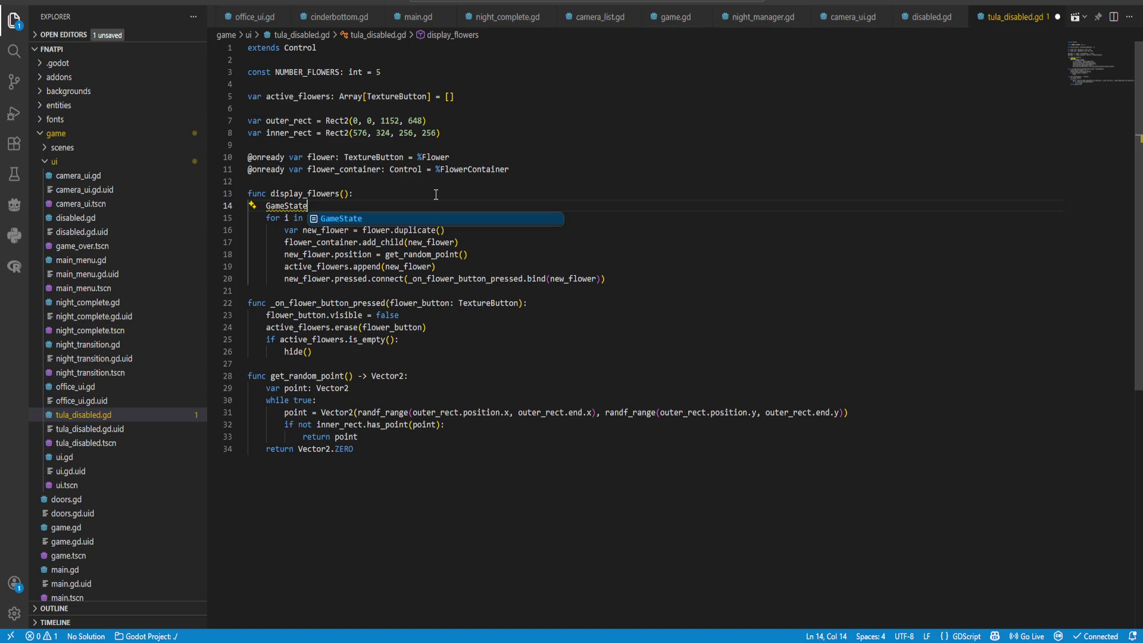
text(.can_use_c)
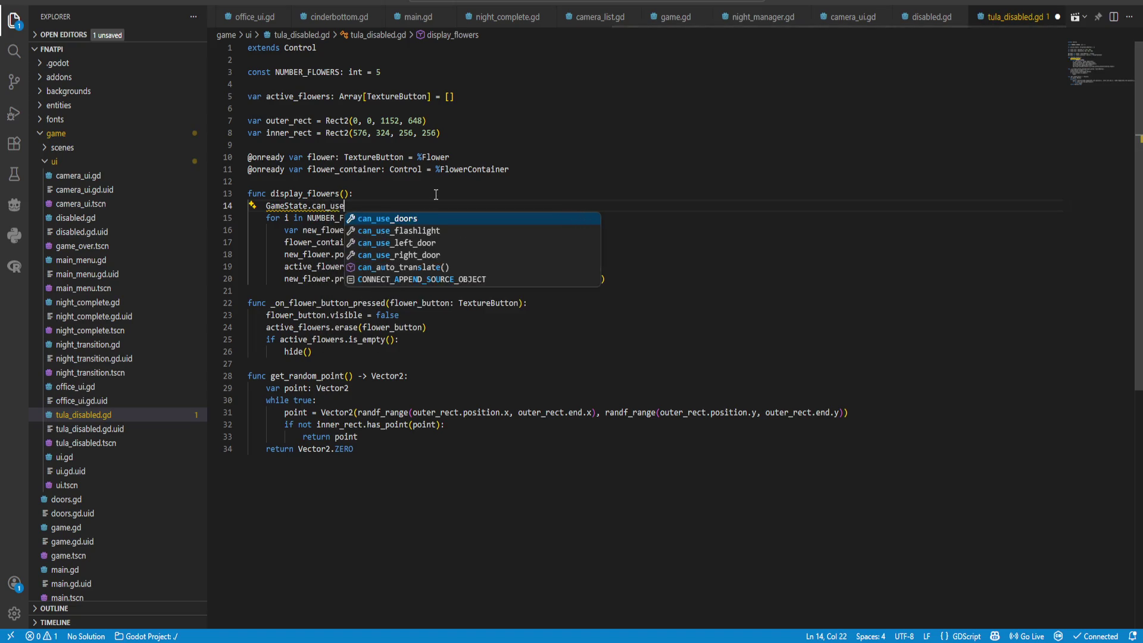
key(BackSpace)
key(BackSpace)
key(BackSpace)
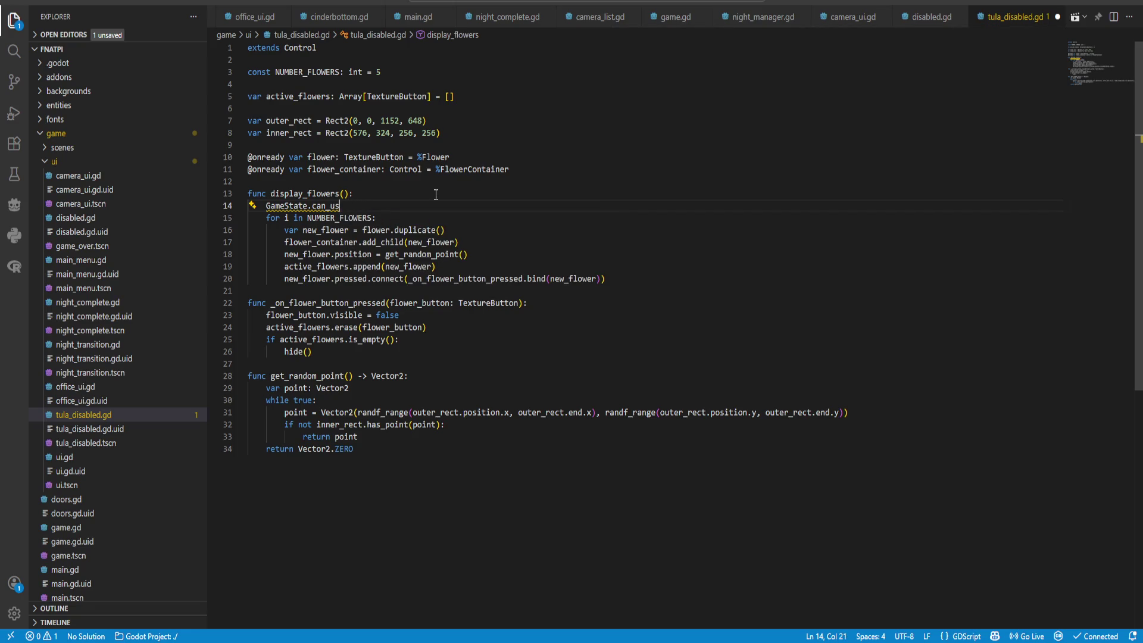
key(BackSpace)
key(BackSpace)
key(BackSpace)
text(are_cameras_disabled = )
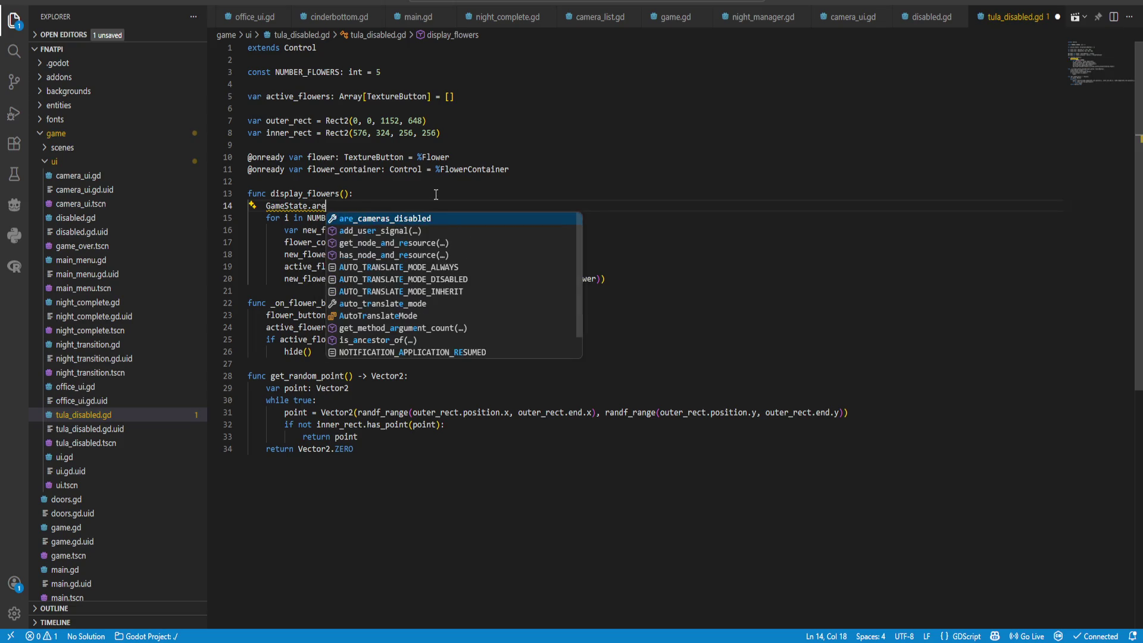
text(true)
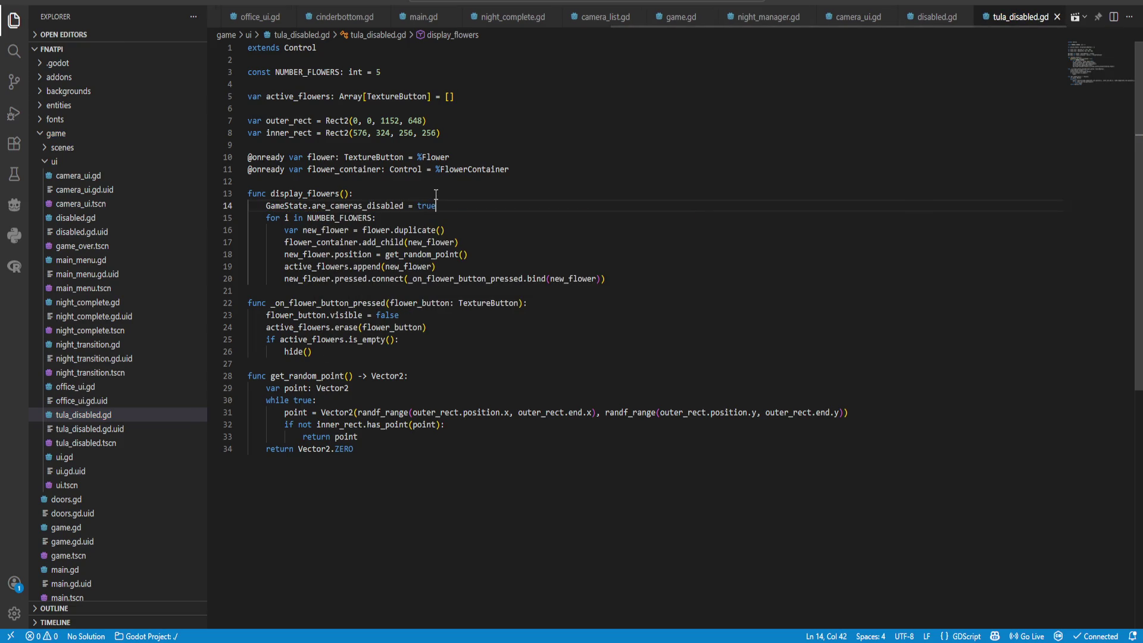
key(Return)
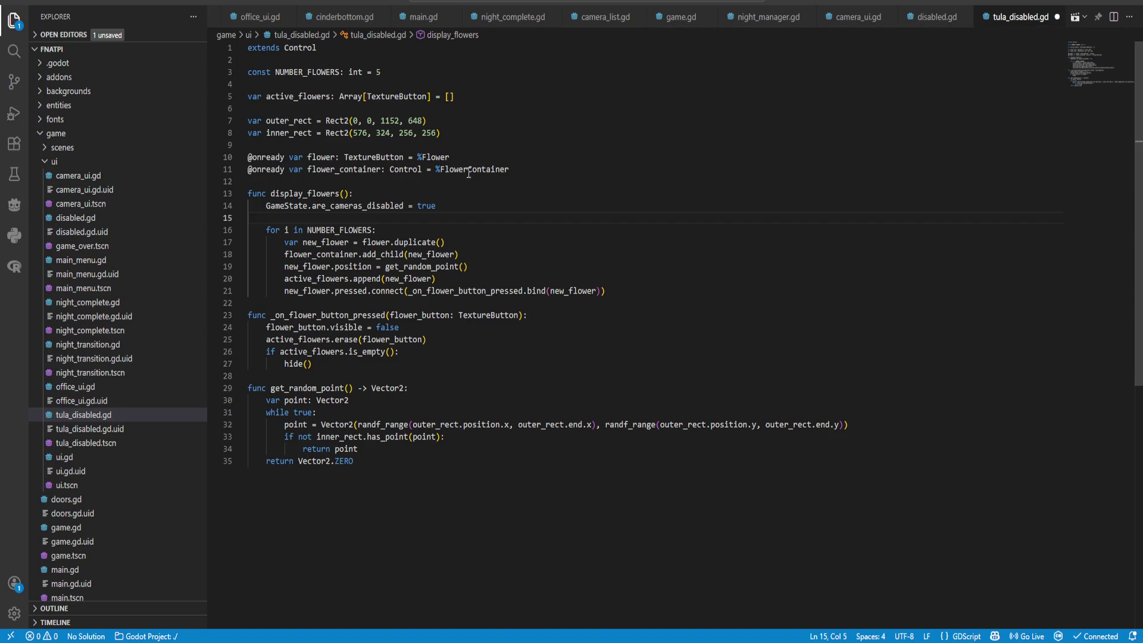
click(559, 205)
key(ctrl+s)
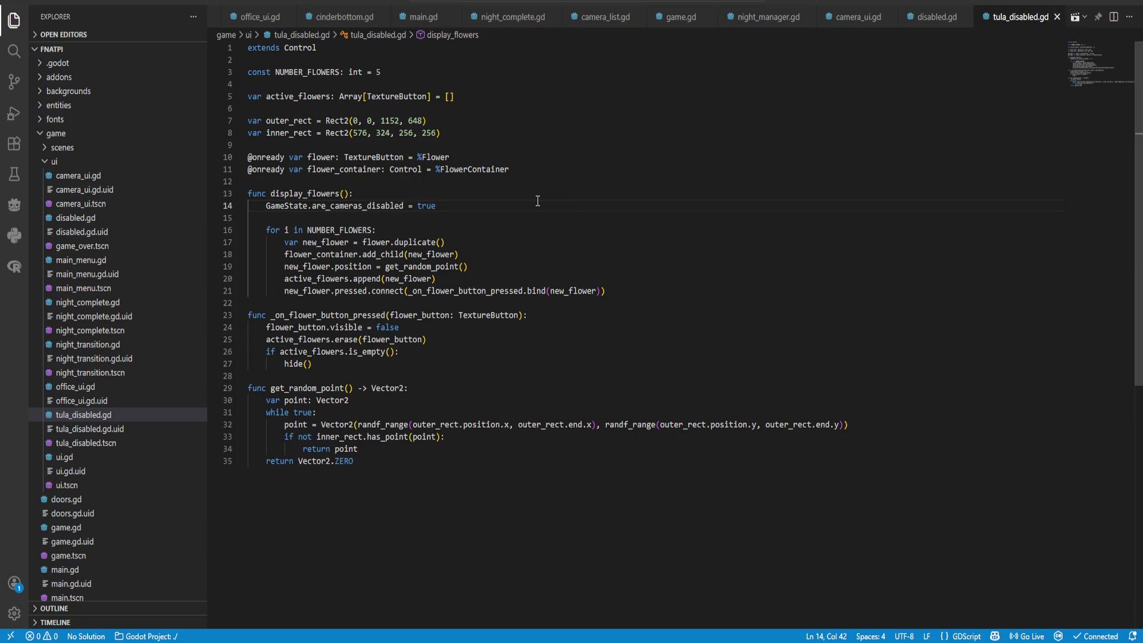
key(alt+Tab)
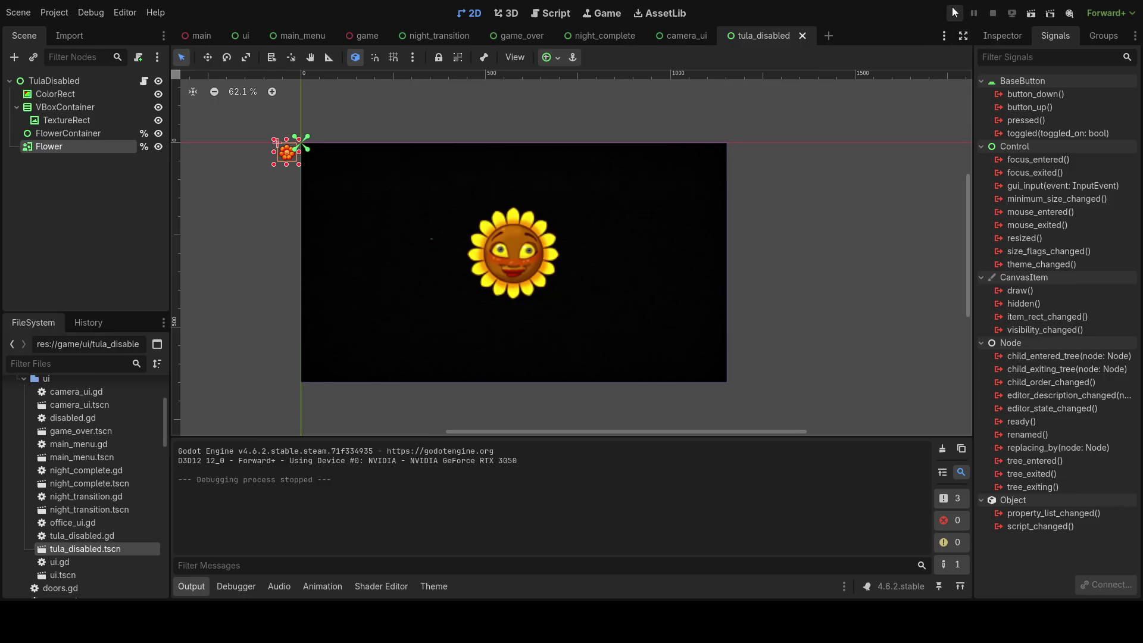
- Run the project with a New Game, check two camera feeds, click a flower, then close the game
click(955, 12)
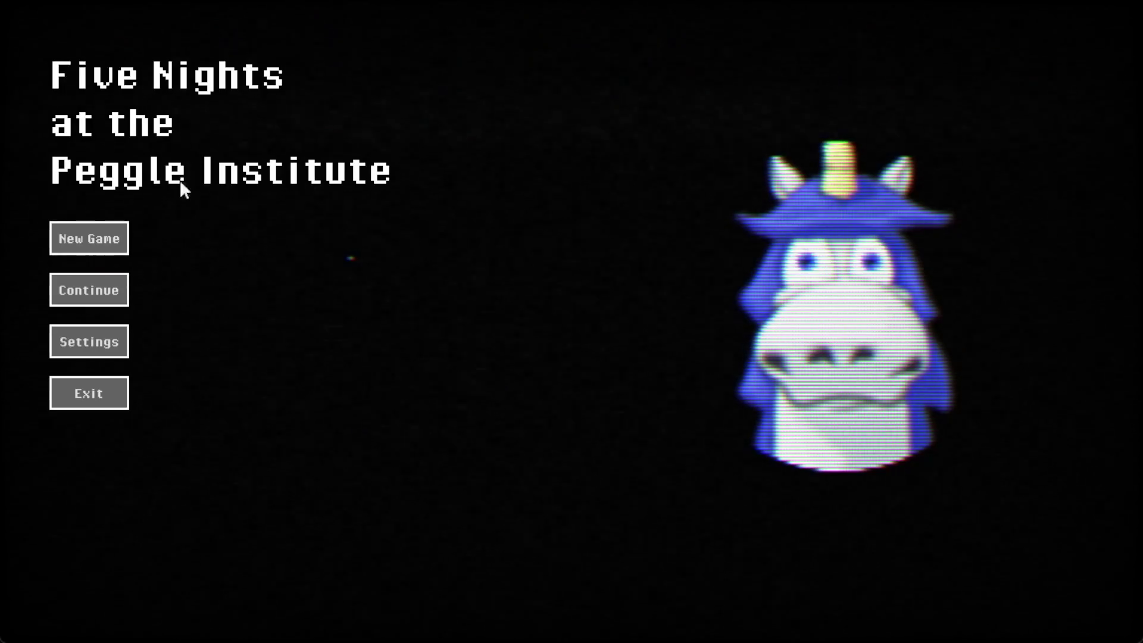
click(86, 253)
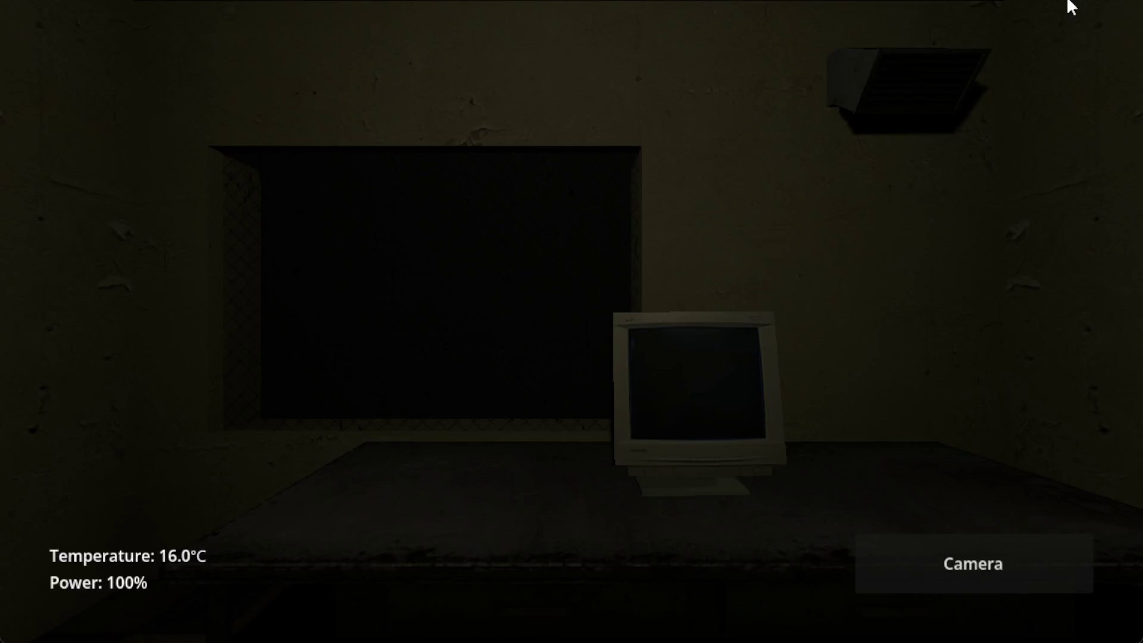
click(948, 569)
click(771, 161)
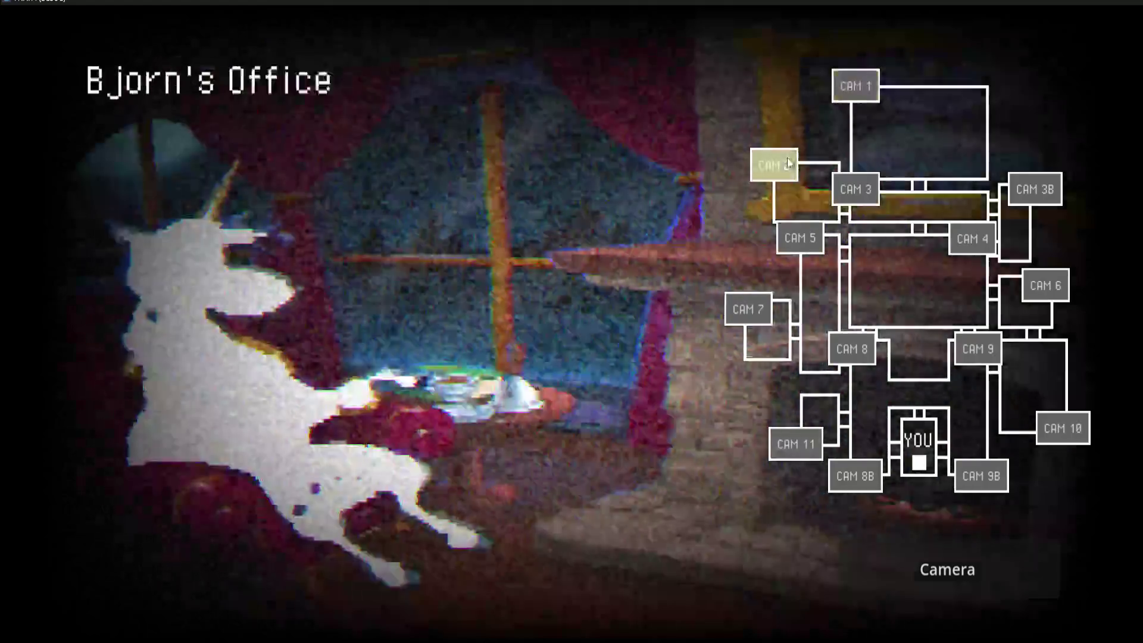
click(859, 193)
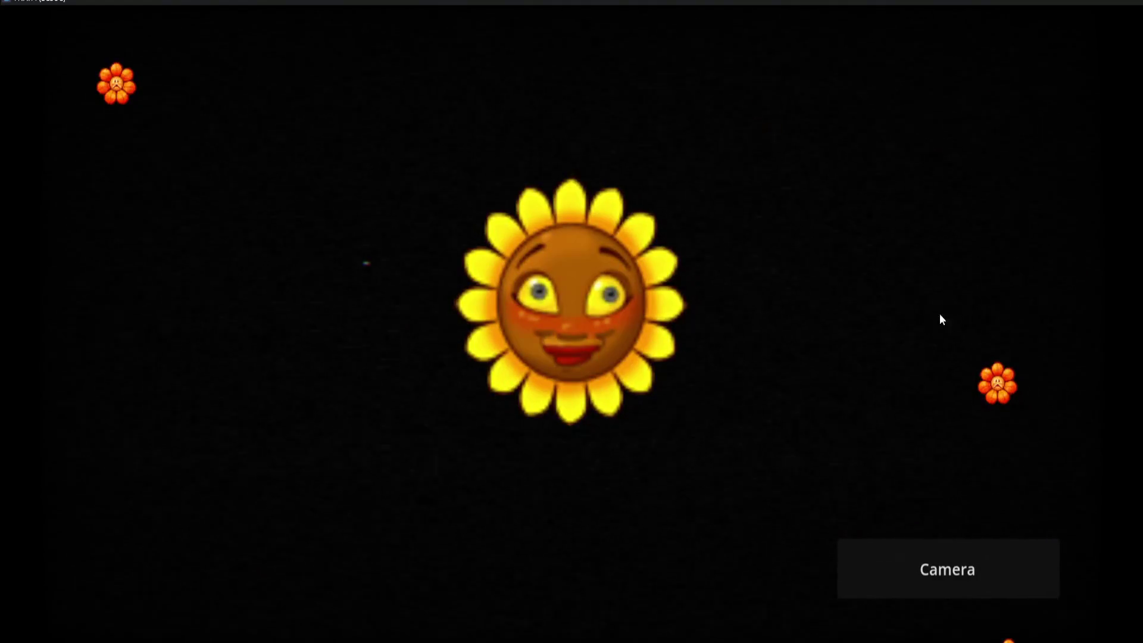
click(906, 575)
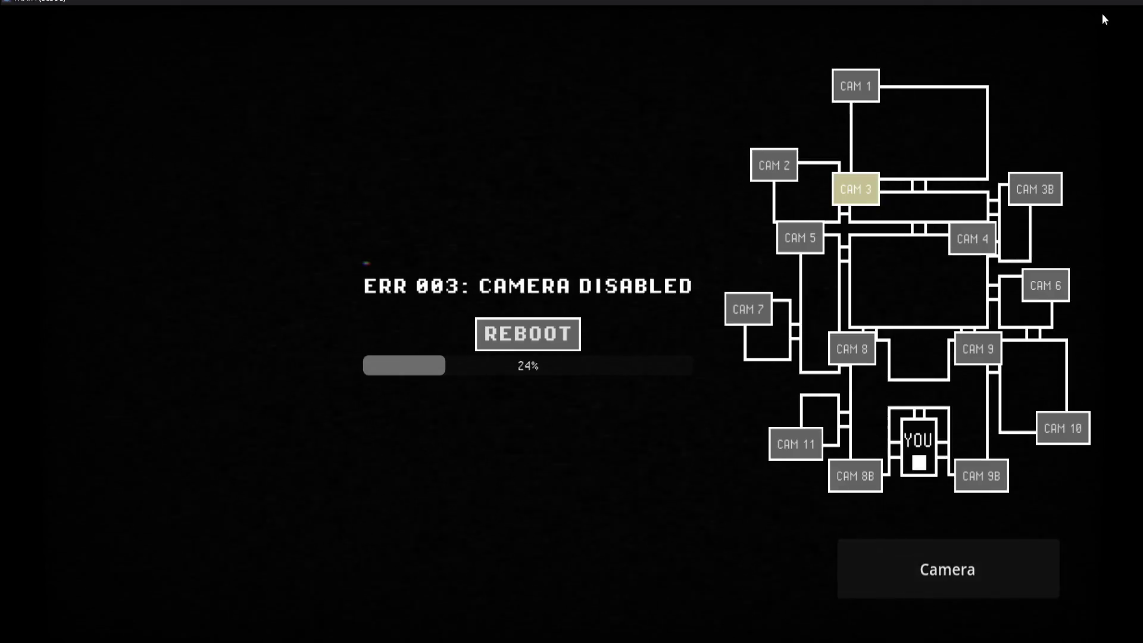
click(1102, 13)
key(alt+Tab)
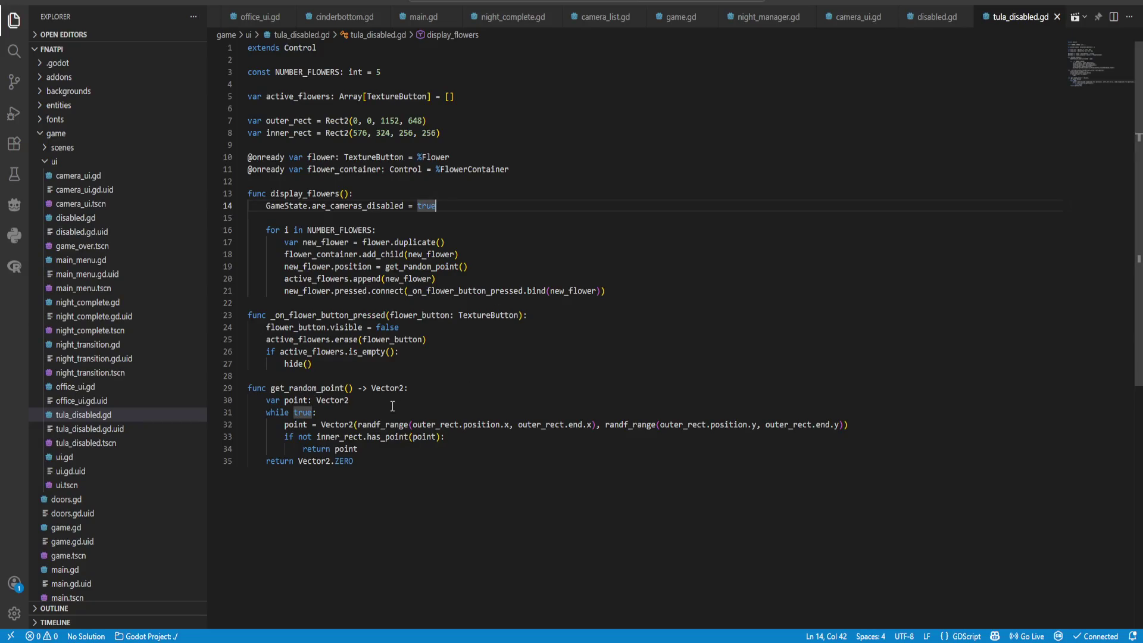
- Set GameState.are_cameras_disabled = false inside the active_flowers.is_empty() branch and save
click(413, 352)
key(Return)
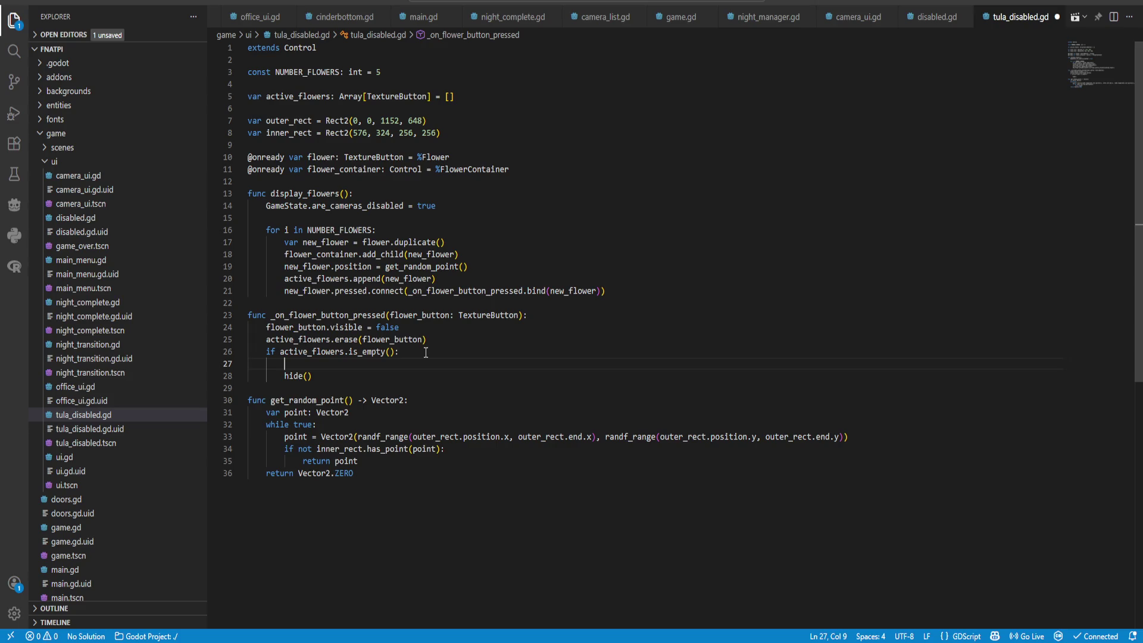
text(GameState.are_)
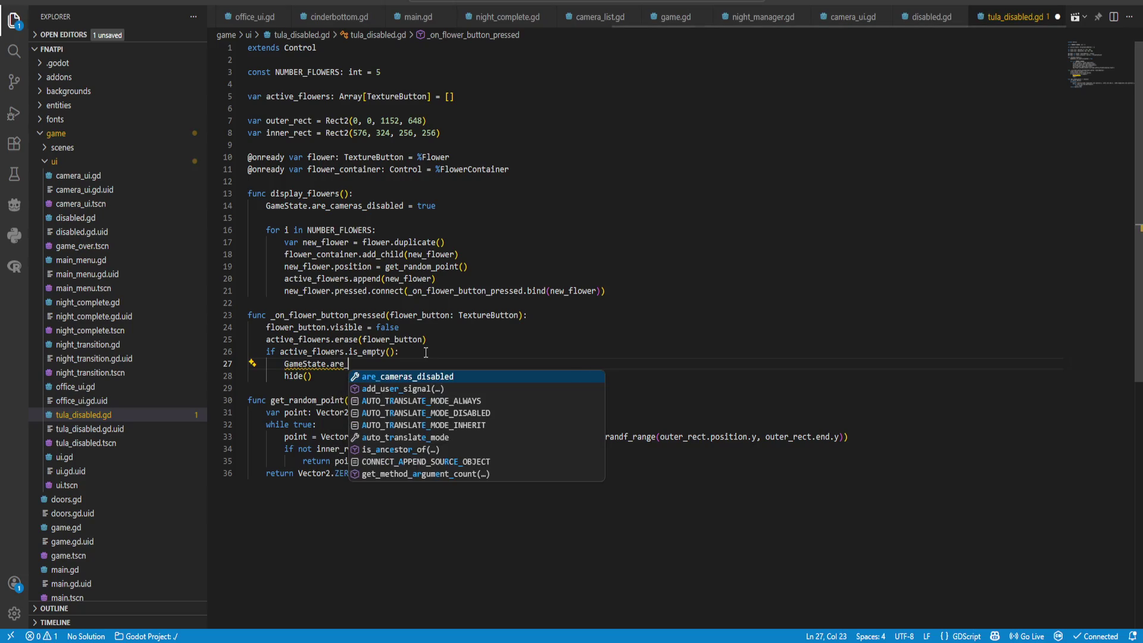
key(Tab)
text(= false)
key(ctrl+s)
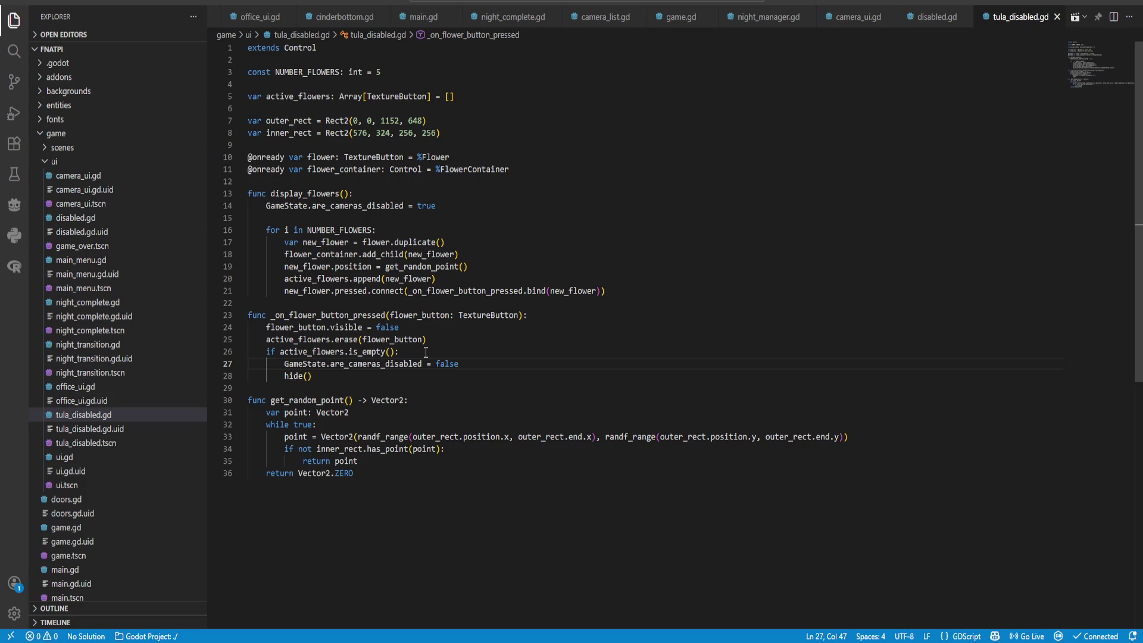
mouse_move(417, 368)
click(357, 121)
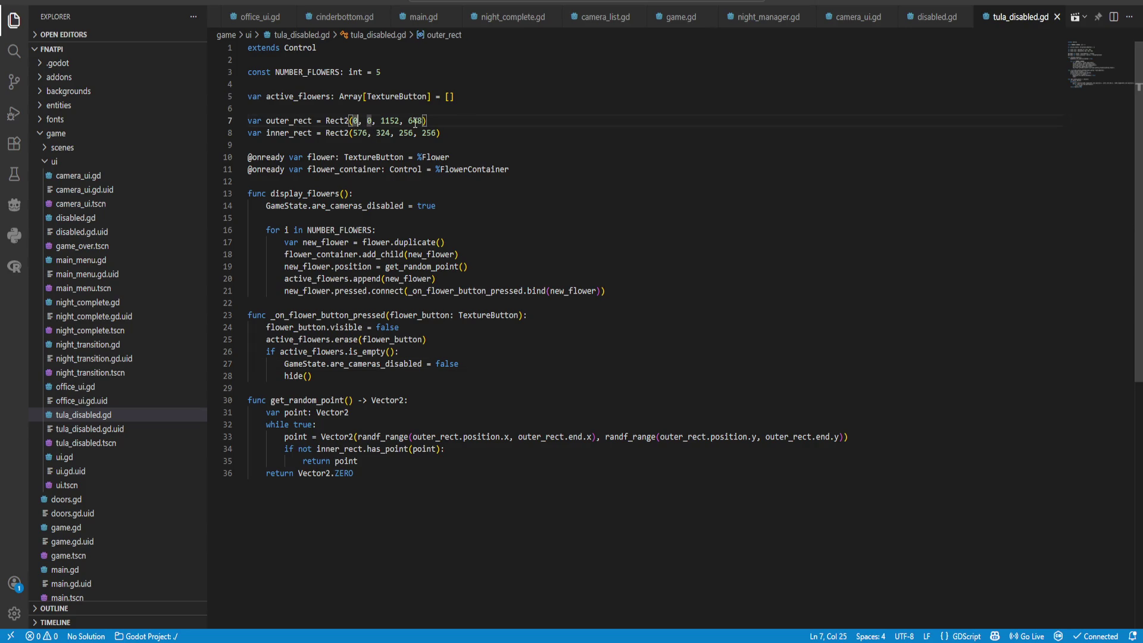
- Change outer_rect to Rect2(50, 50, 1152, 648) and inspect the FlowerContainer reference on line 11
key(Left)
text(5)
key(Right)
key(Right)
key(Right)
text(5)
key(Right)
key(Right)
key(Right)
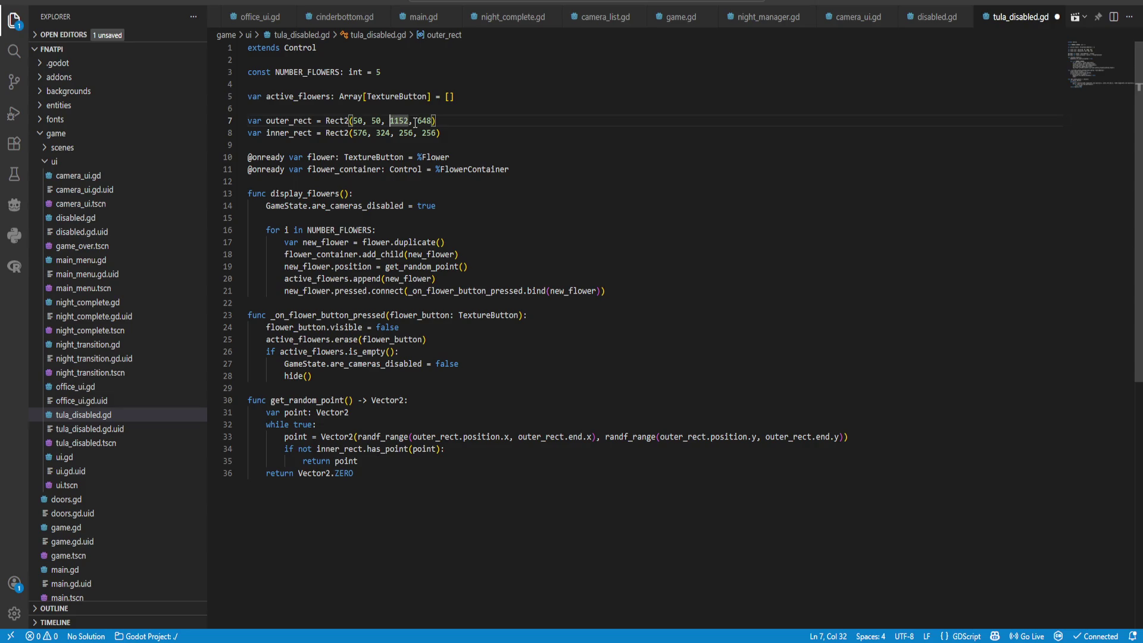
double_click(476, 169)
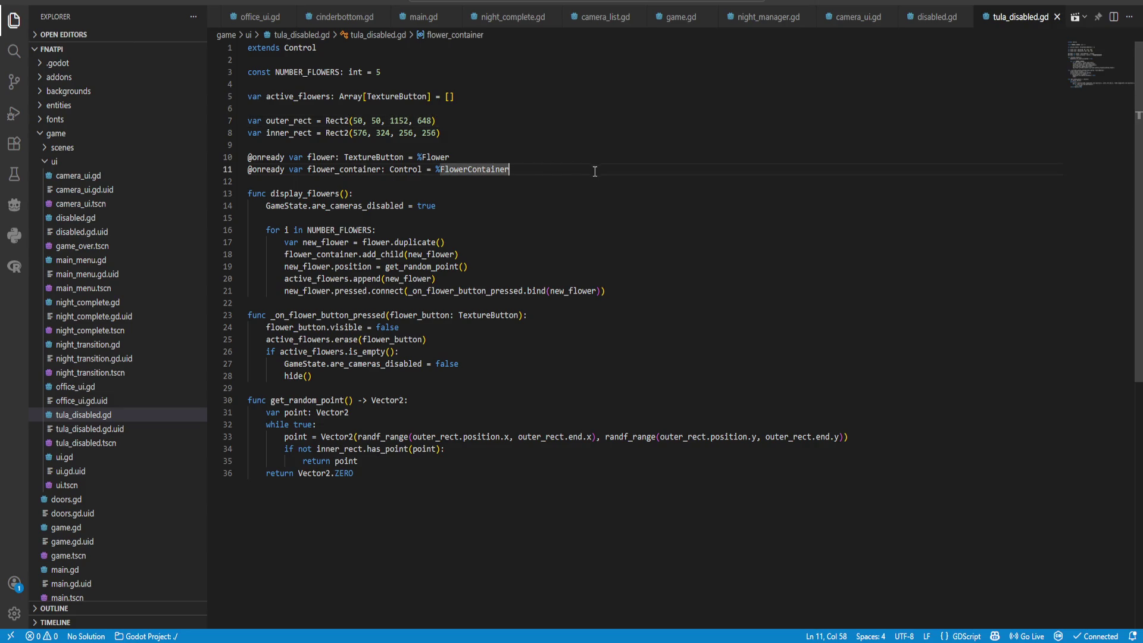
key(Escape)
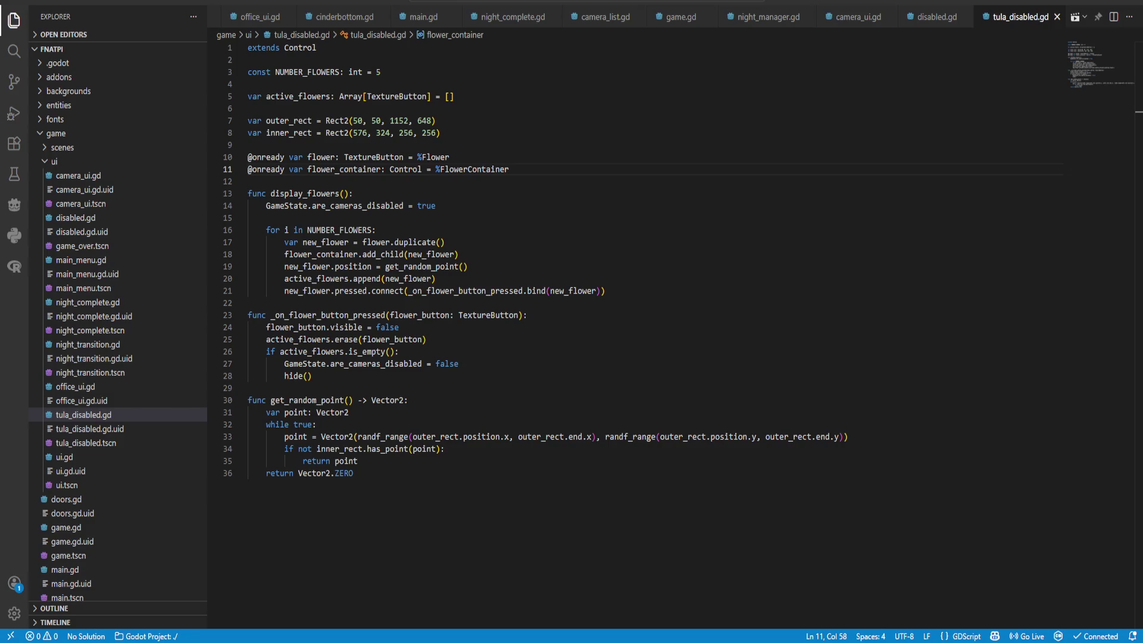
- Subtract 128 from the 576 and 324 values in inner_rect
click(427, 205)
click(368, 133)
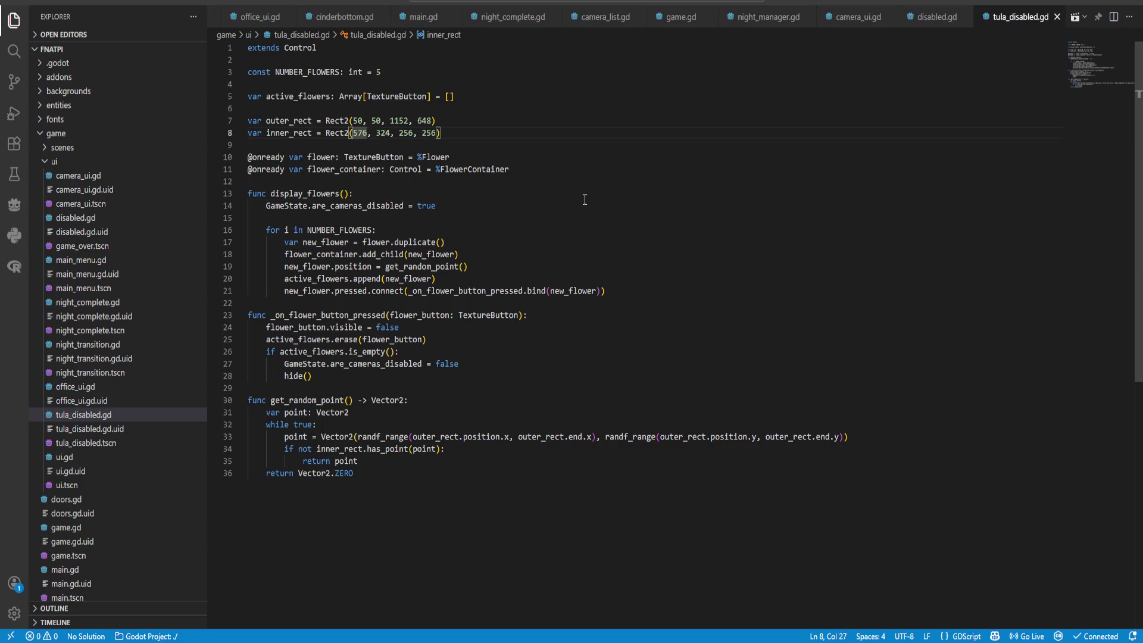
text(- 128)
key(Right)
key(Right)
key(Right)
key(ctrl+Left)
key(ctrl+Left)
key(ctrl+Right)
key(ctrl+Right)
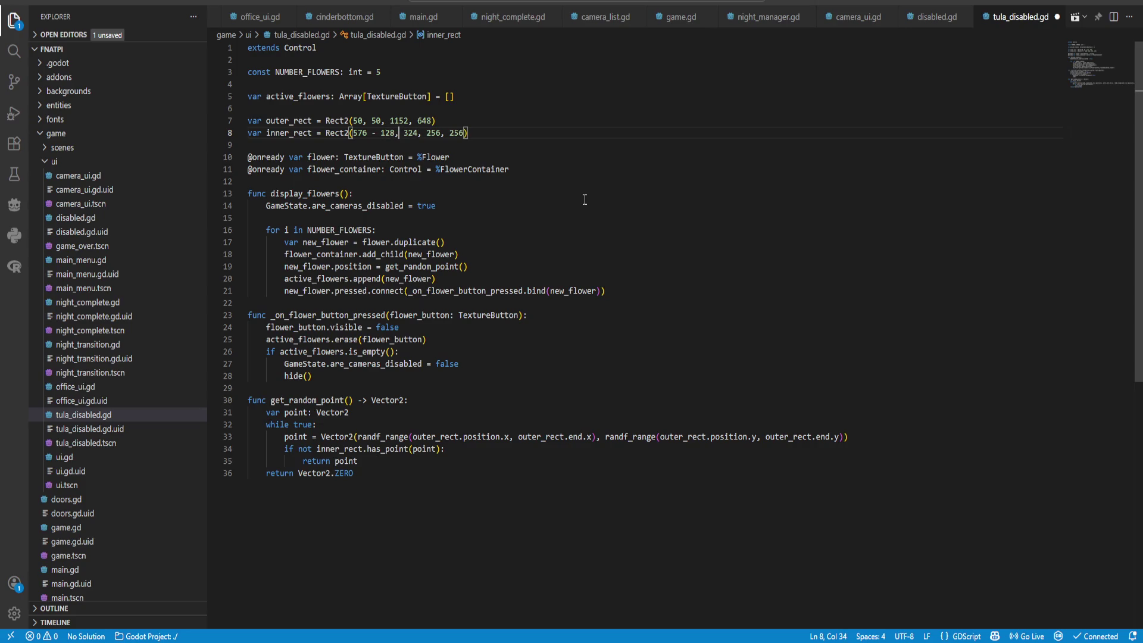
text(- 128)
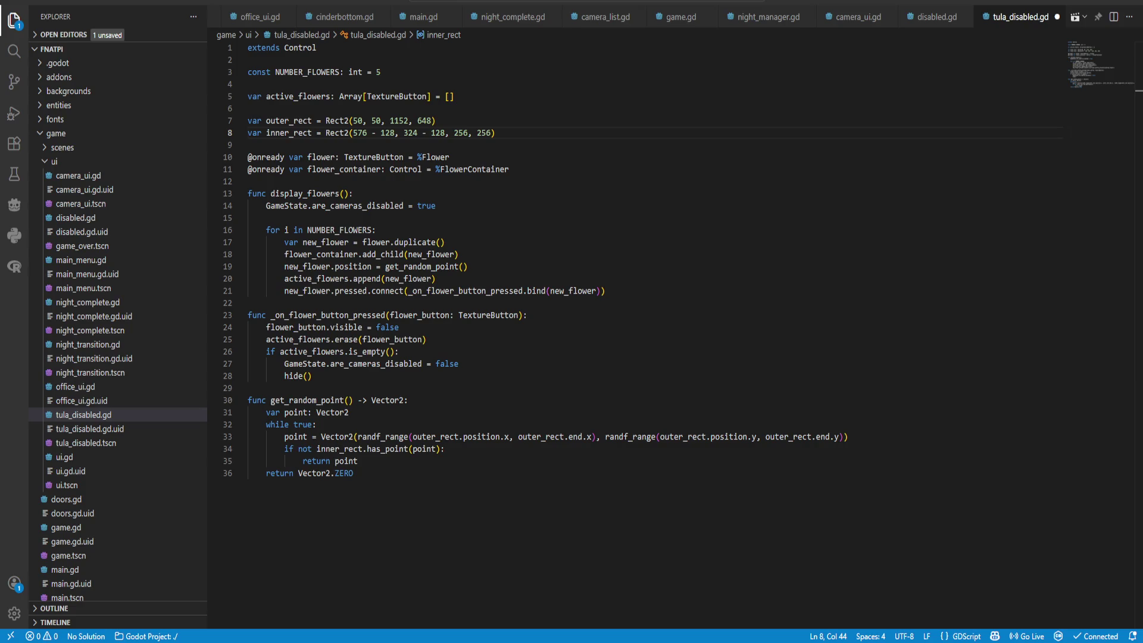
- Replace those expressions with 448 and 196, giving Rect2(448, 196, 256, 256), and save
drag(396, 133, 352, 133)
text(448)
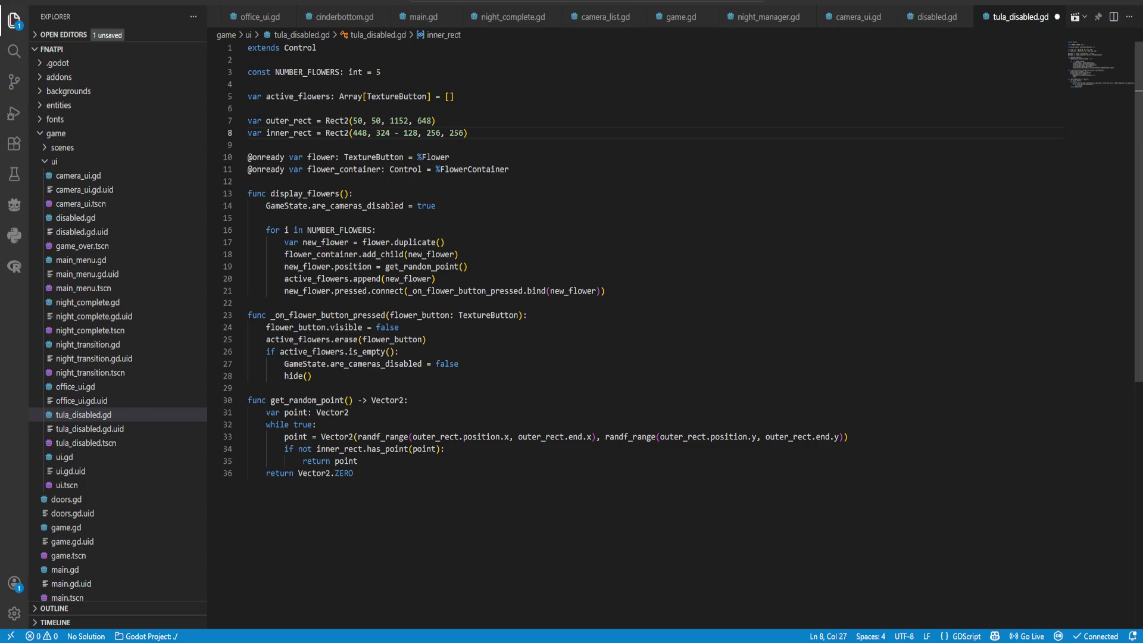
drag(418, 133, 377, 133)
text(196)
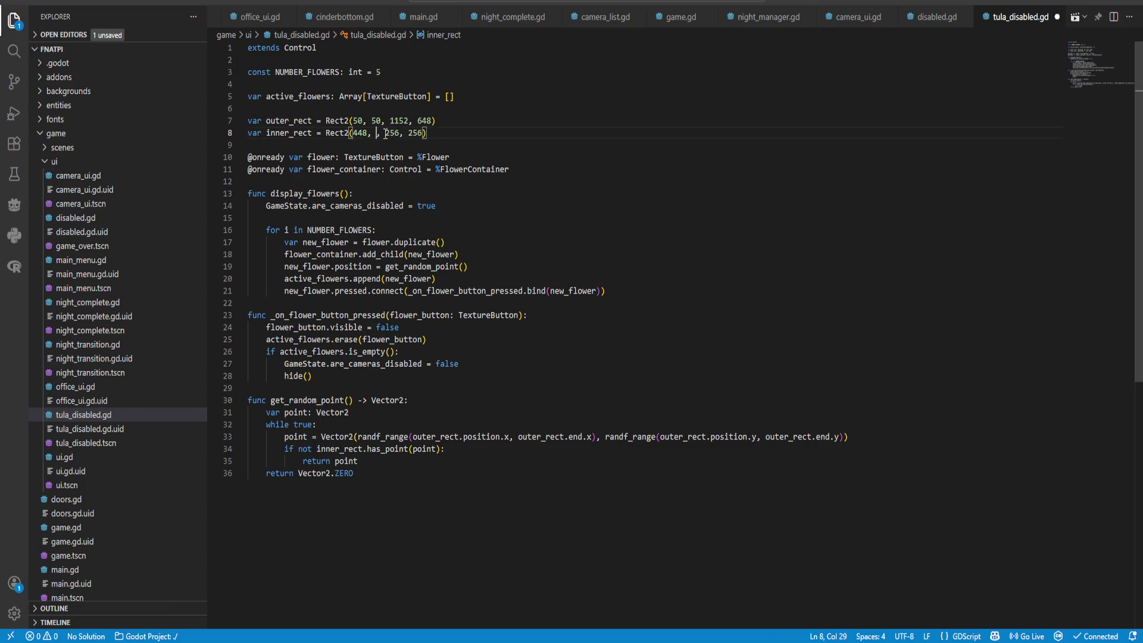
key(ctrl+s)
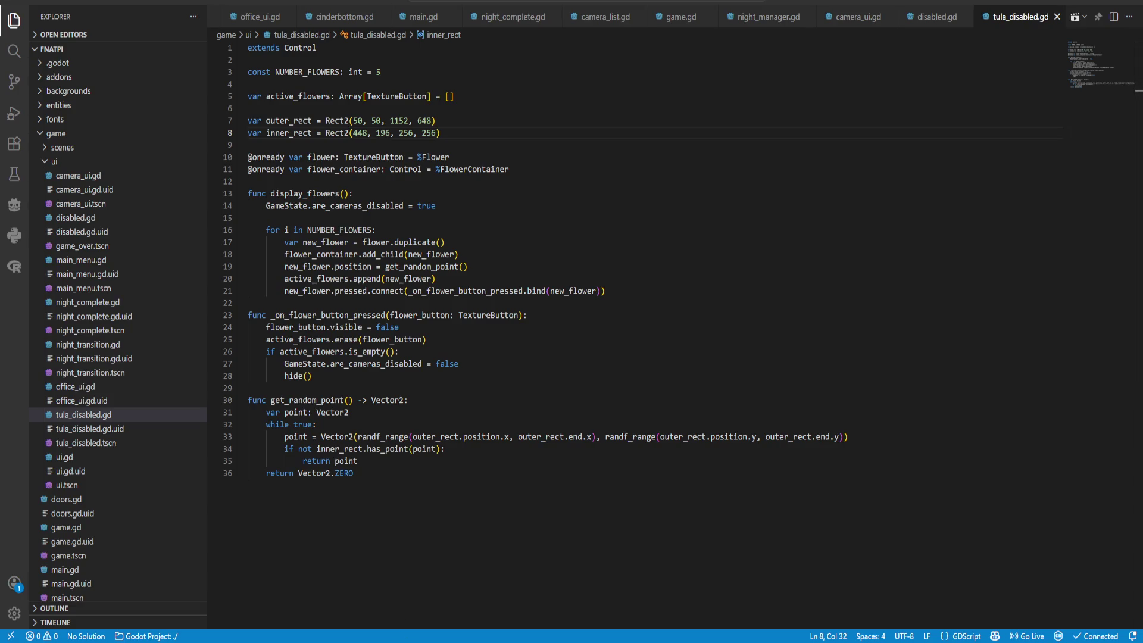
key(alt+Tab)
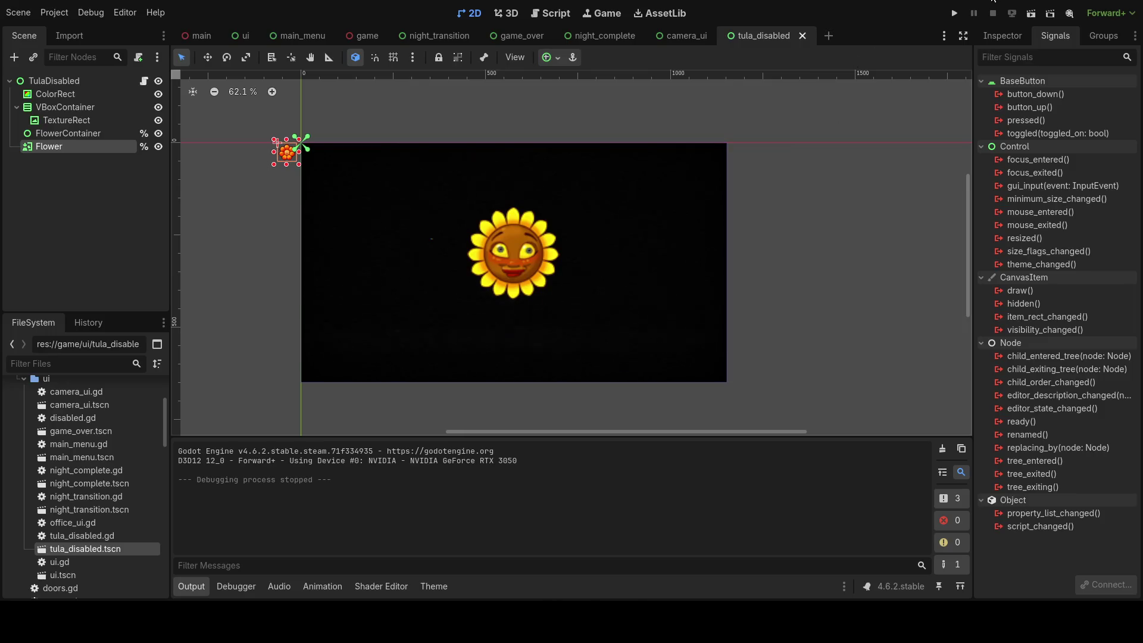
- Start a New Game and click away a small orange flower around the sunflower
click(955, 13)
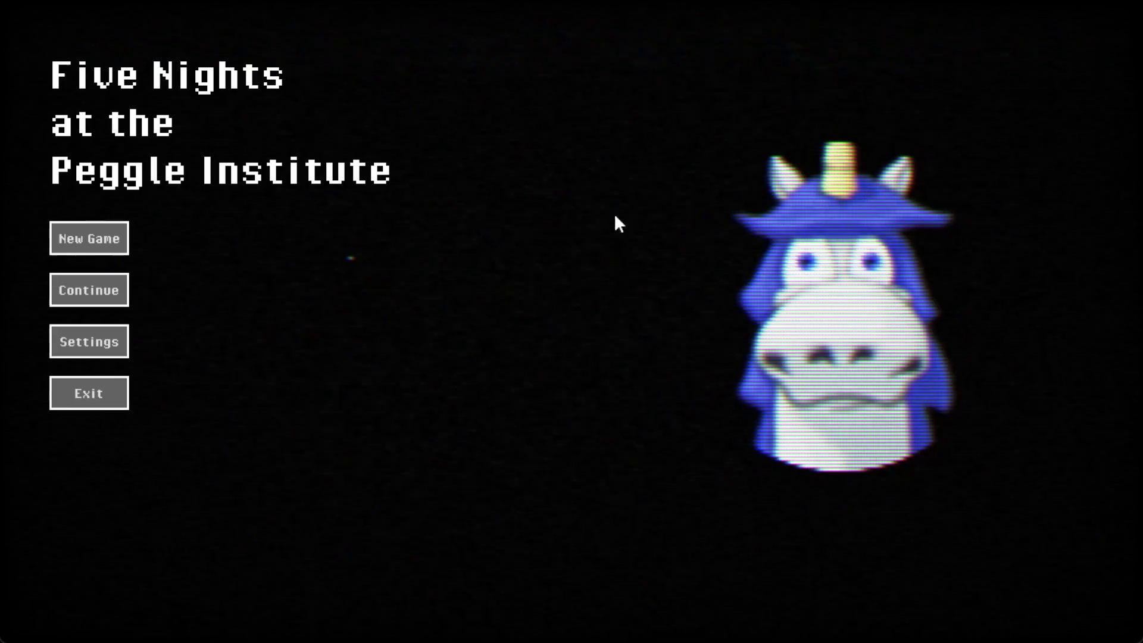
click(117, 237)
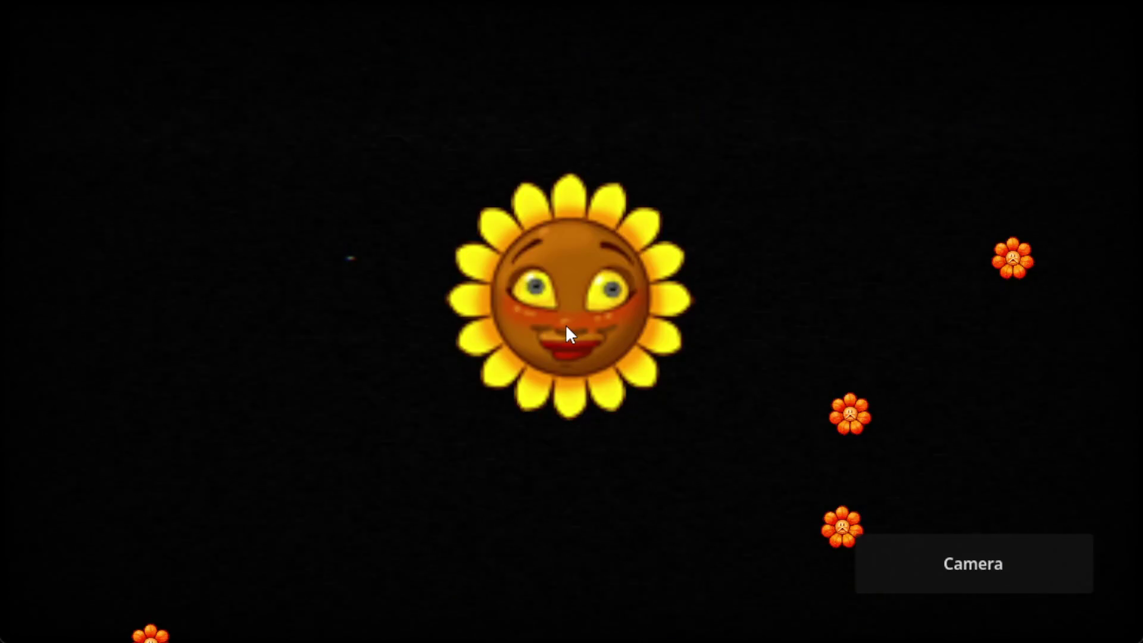
click(838, 538)
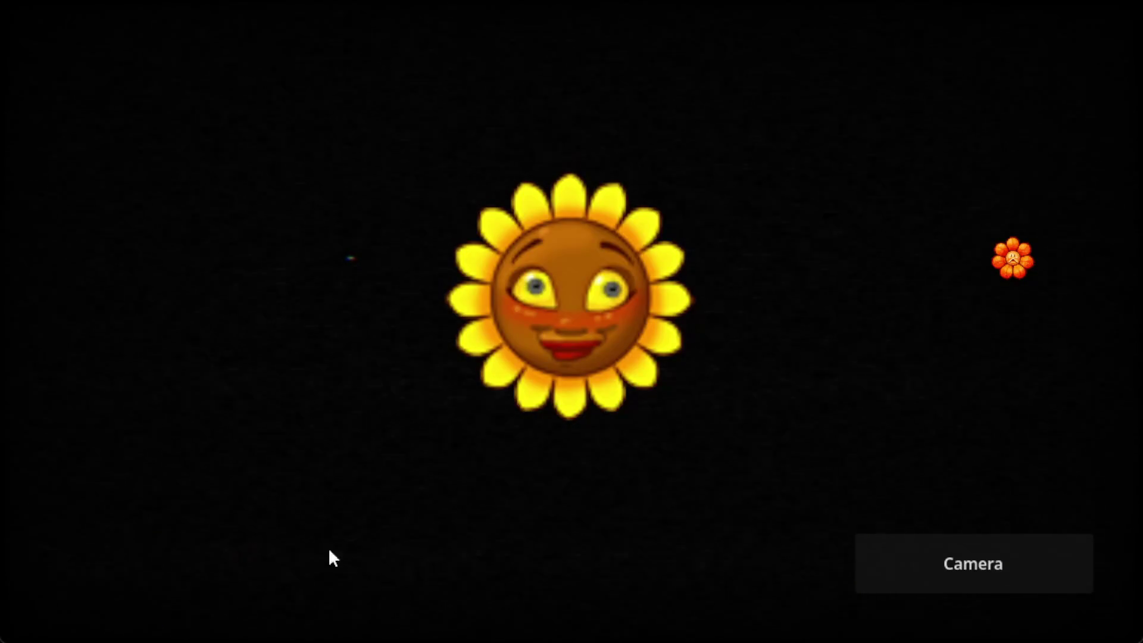